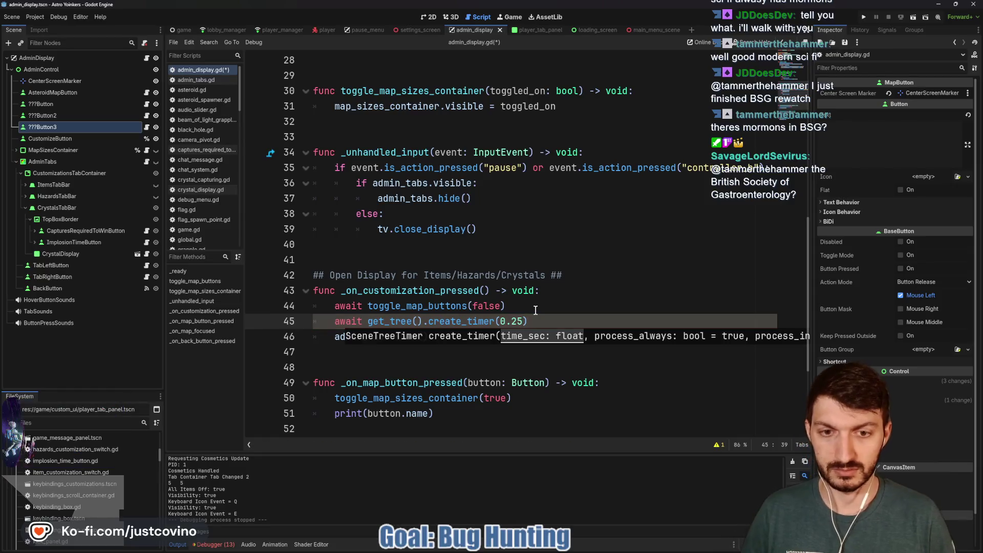
- Append .timeout to create_timer(0.25) on line 45 so the handler awaits it, and save
type(".tim")
key("Return")
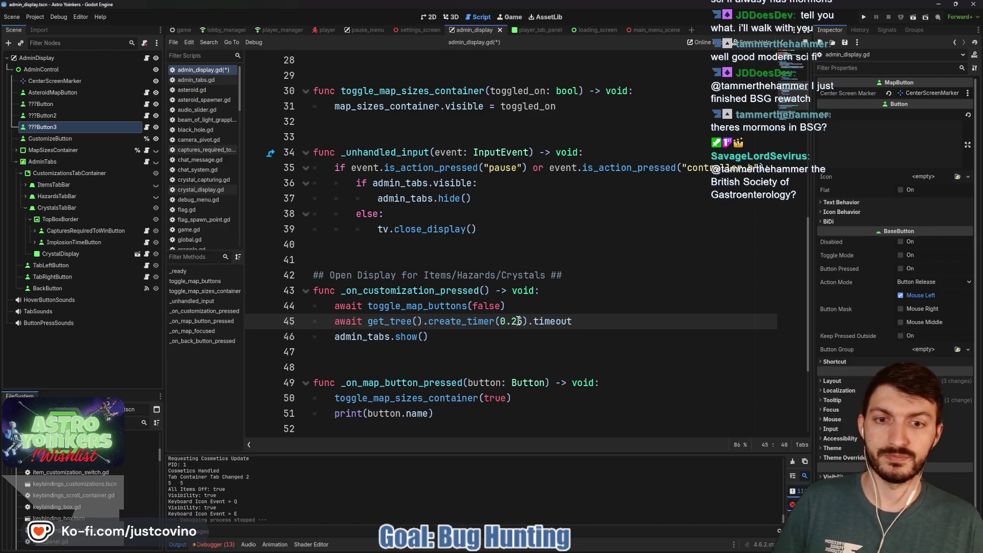
key("Left")
key("ctrl+s")
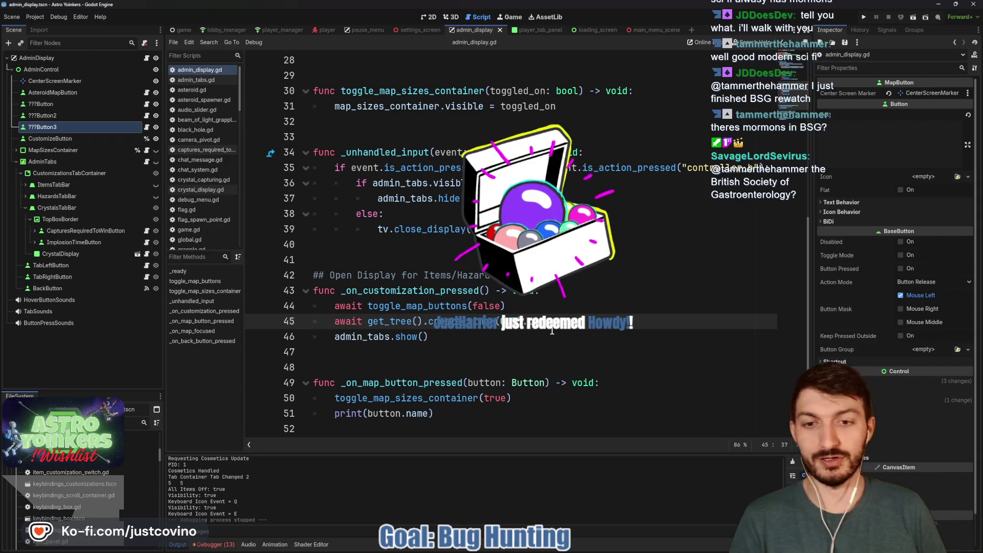
left_click(432, 336)
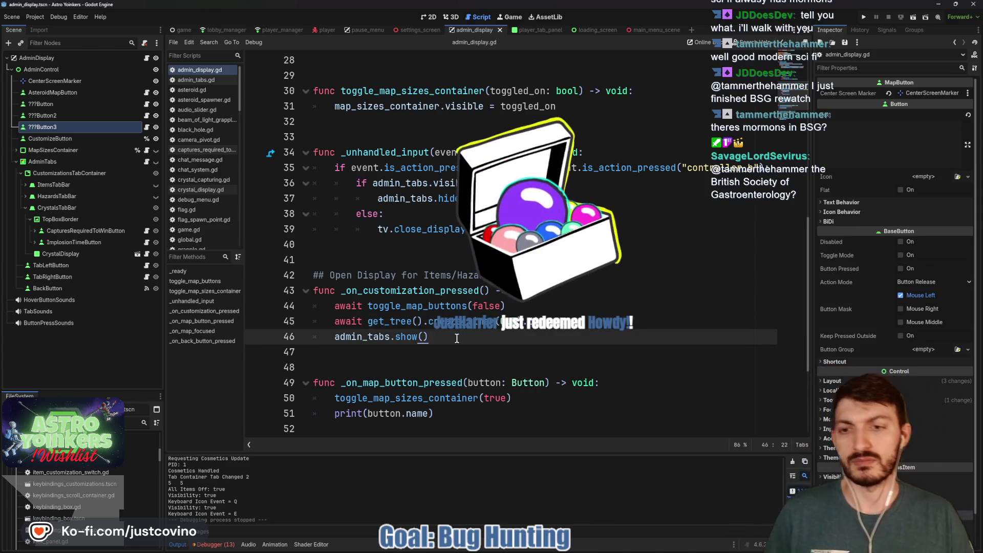
key("ctrl+s")
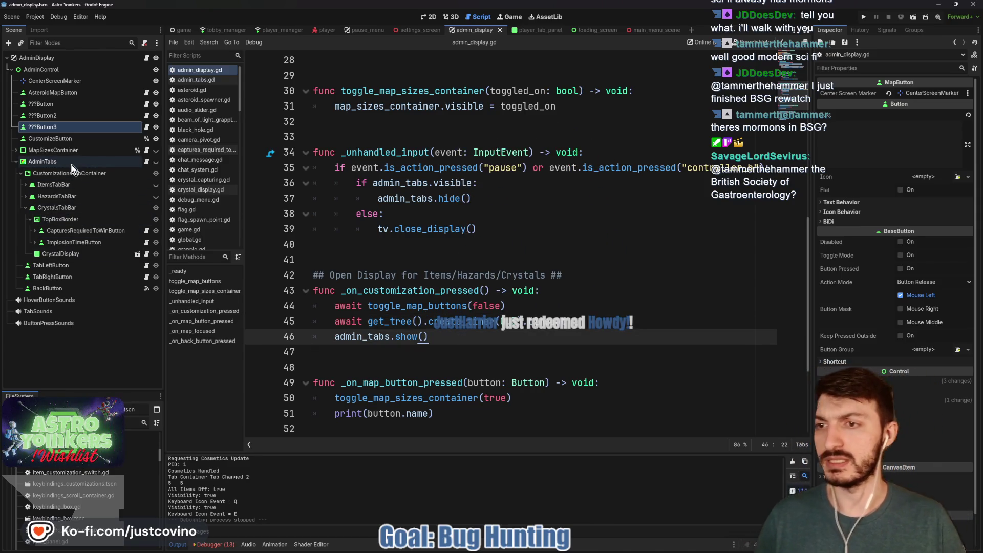
- In admin_tabs.gd, declare func display_admin_tabs(showing: bool) -> void below _ready
left_click(146, 161)
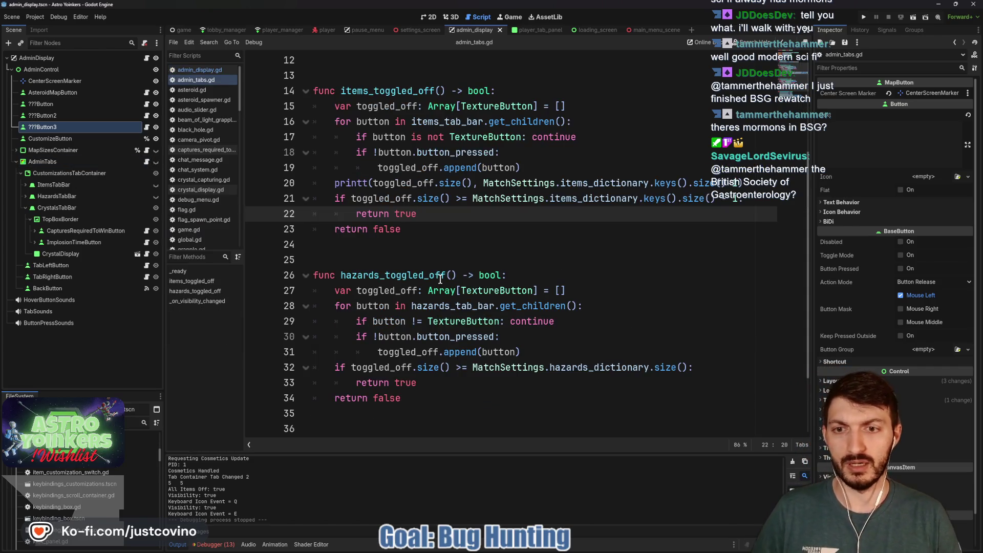
scroll(440, 279, "up", 4)
left_click(373, 228)
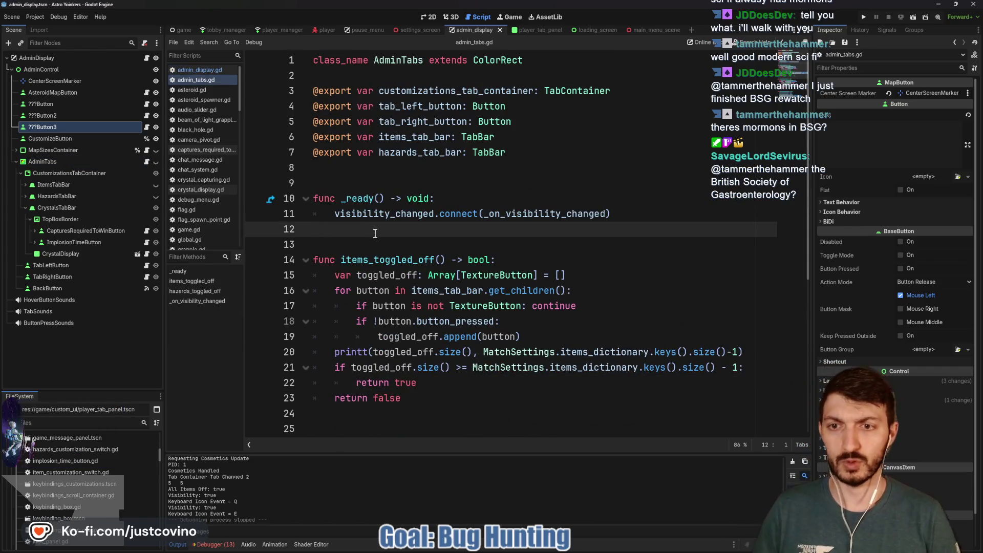
key("Return")
key("Return")
key("Up")
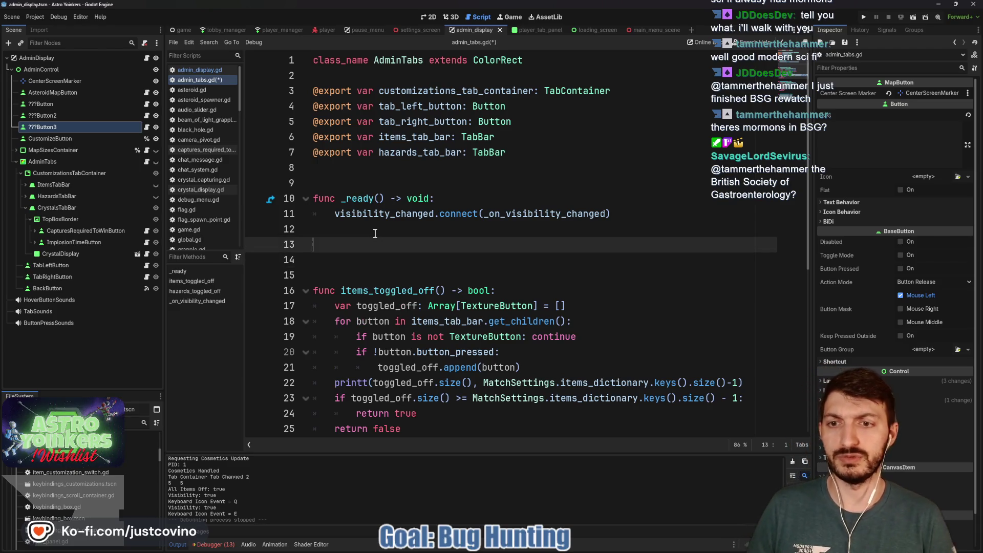
key("Return")
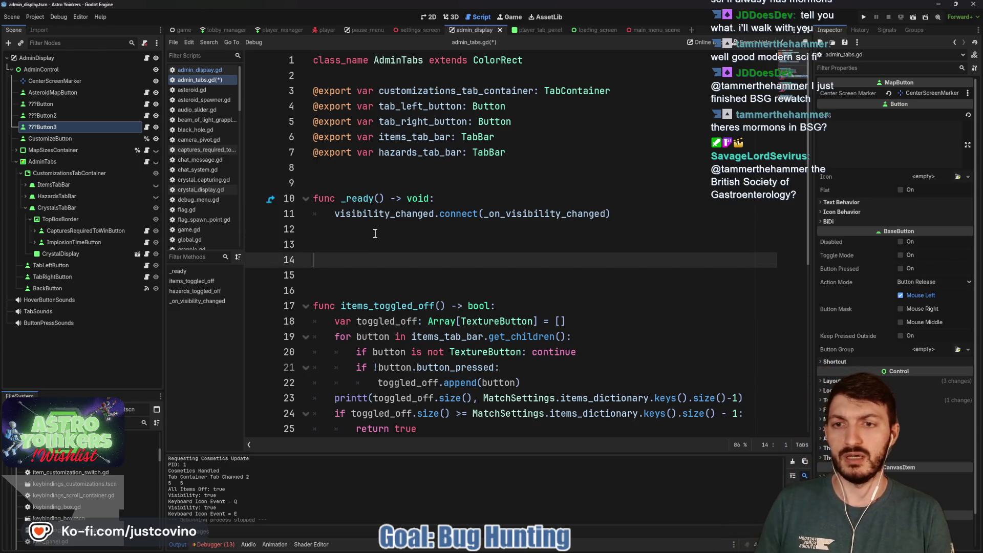
type("func ")
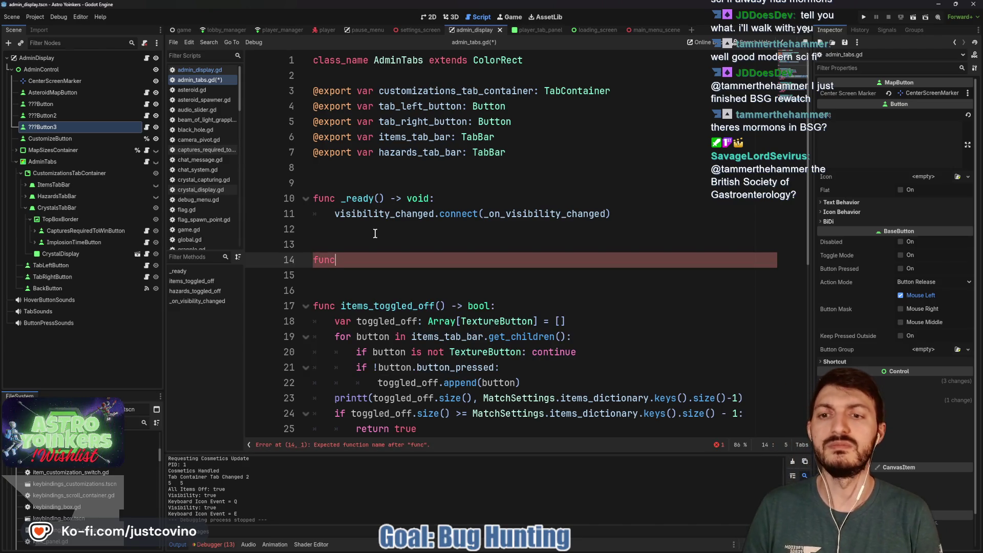
type("id")
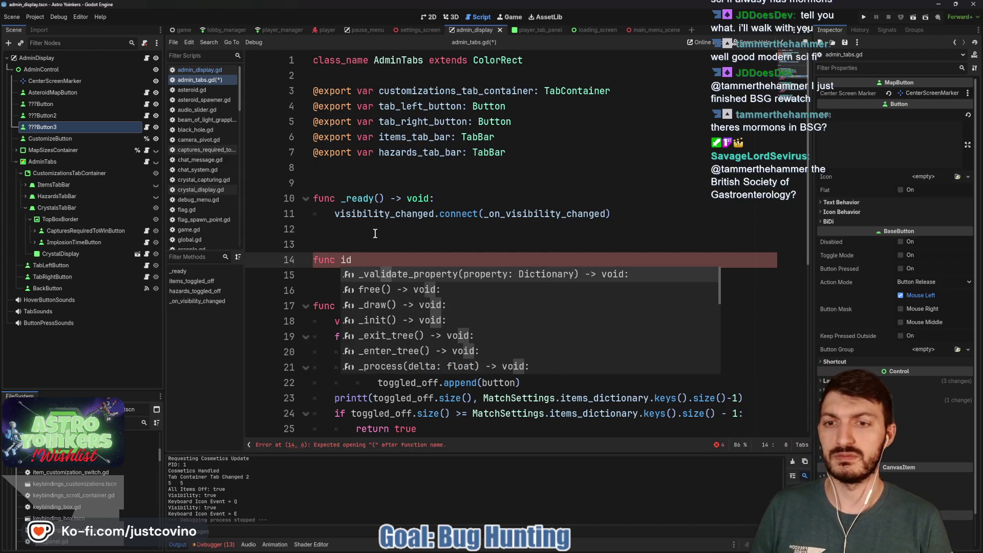
key("BackSpace")
key("BackSpace")
type("display")
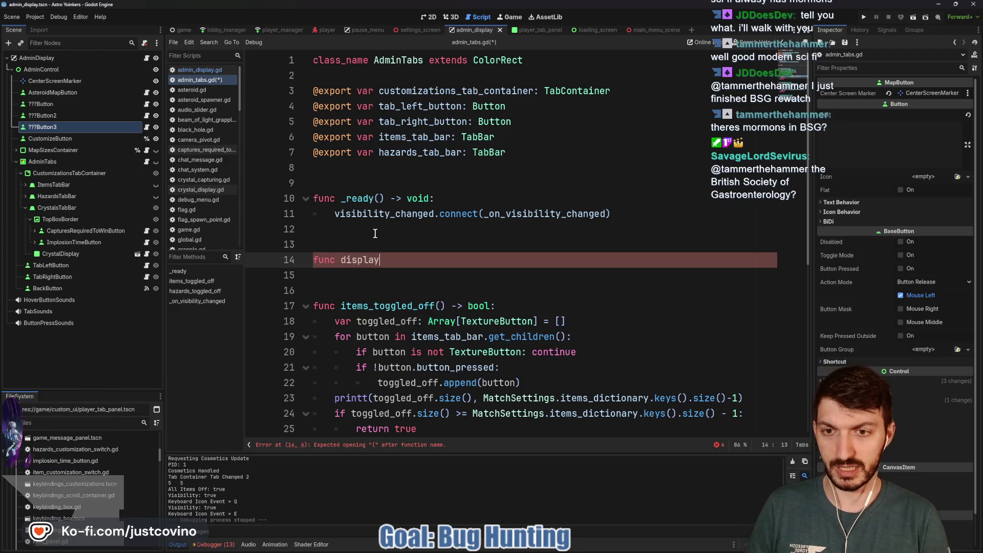
type("_admin_tabs(s")
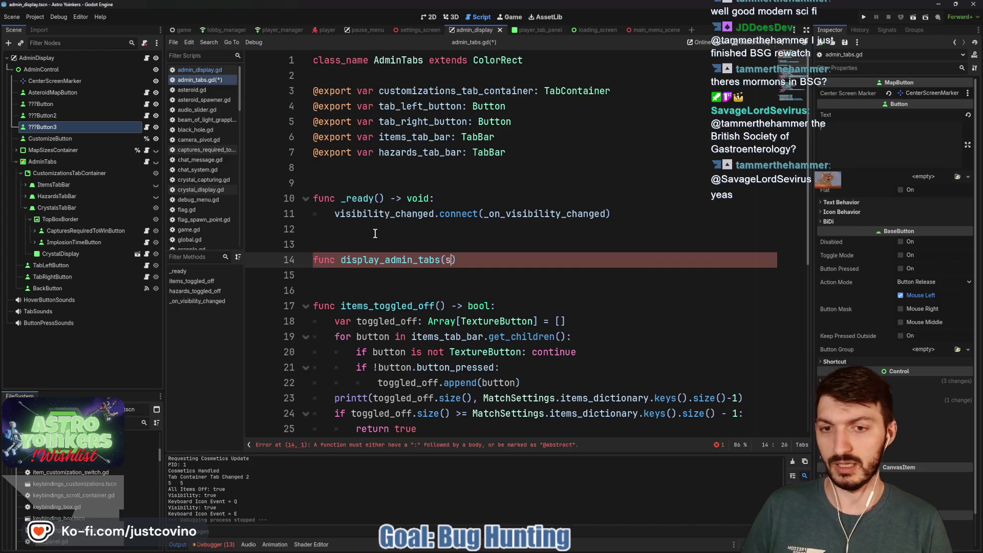
key("BackSpace")
key("BackSpace")
key("BackSpace")
type("showing:L")
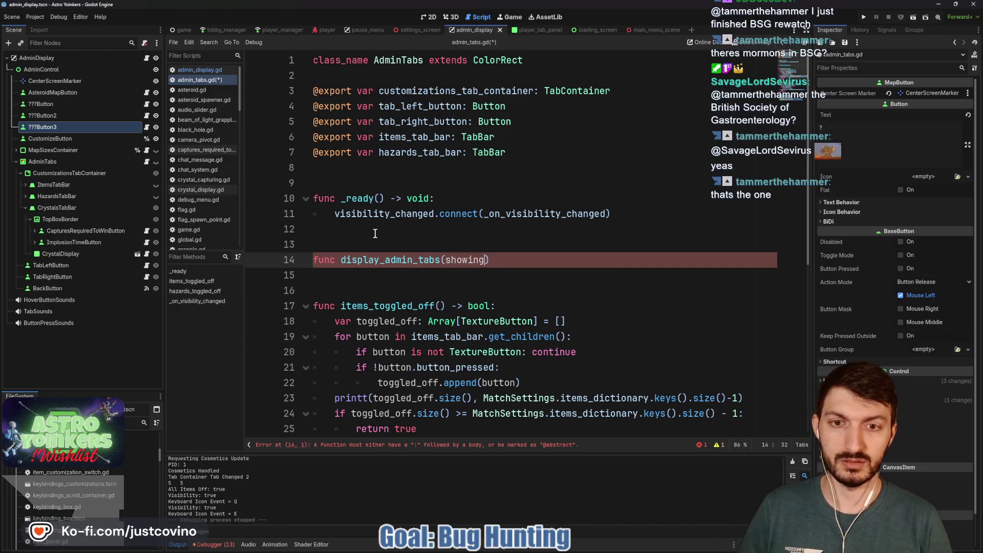
key("BackSpace")
type("bool) -> v")
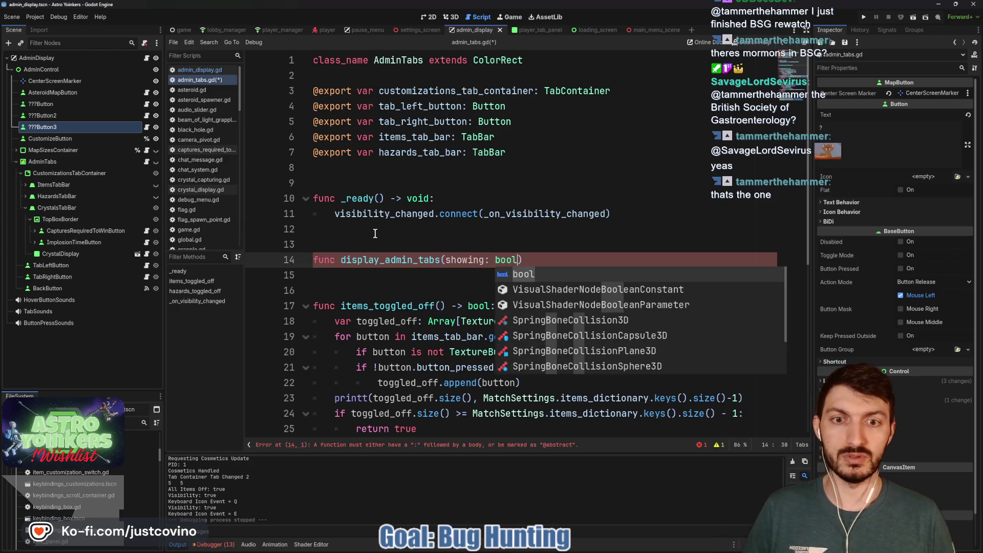
type("oid")
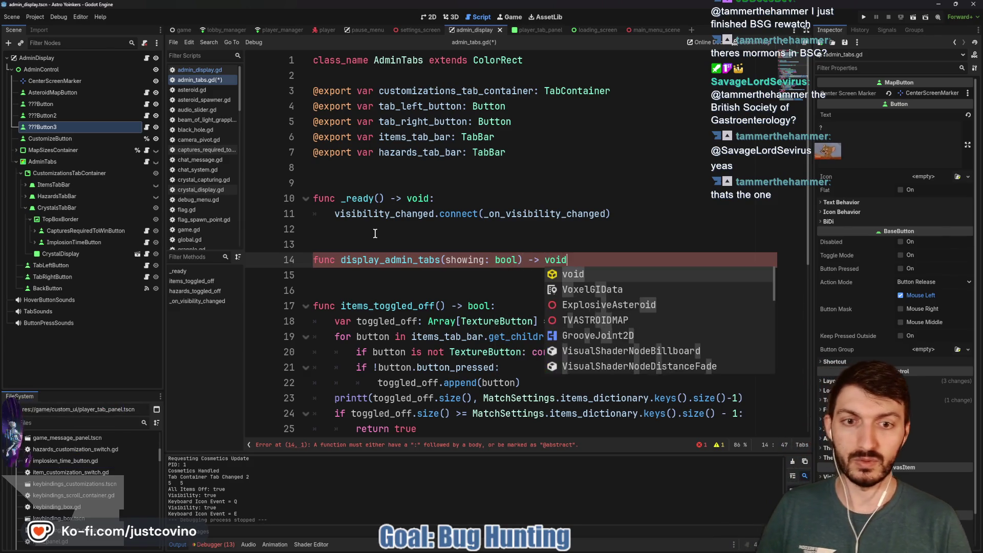
type(":")
key("Return")
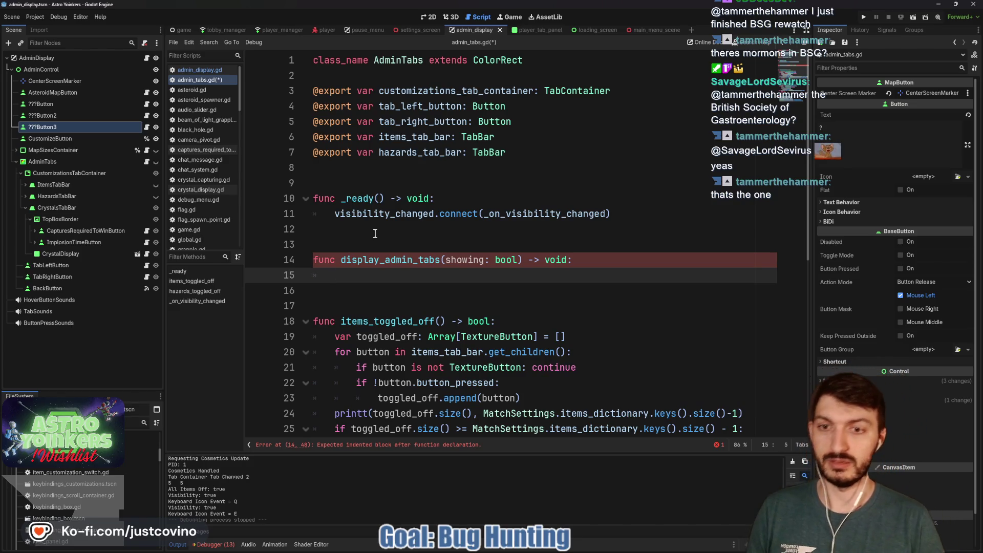
- Draft a Tween member variable and an if-tween condition, then discard both
left_click(340, 171)
key("Return")
type("var")
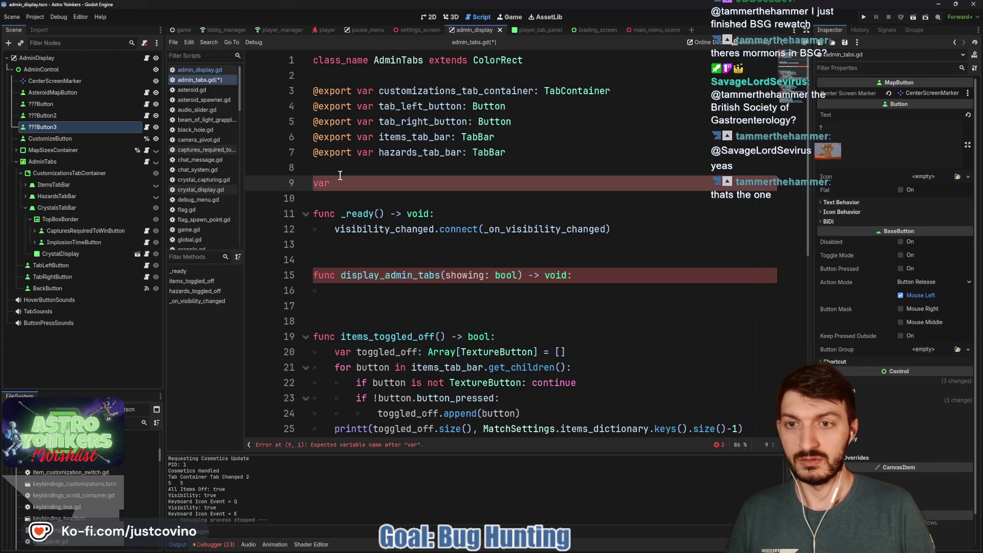
type("Tween")
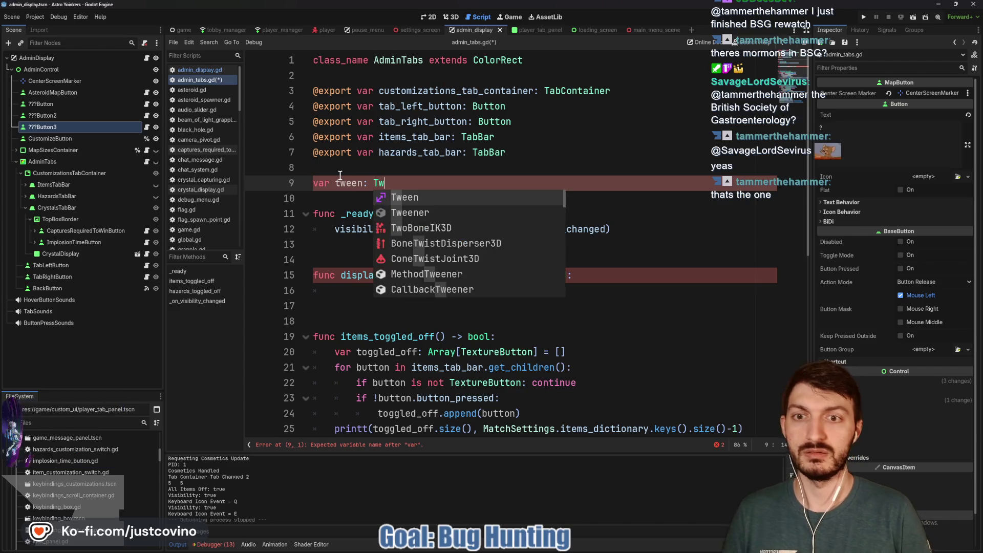
left_click(364, 292)
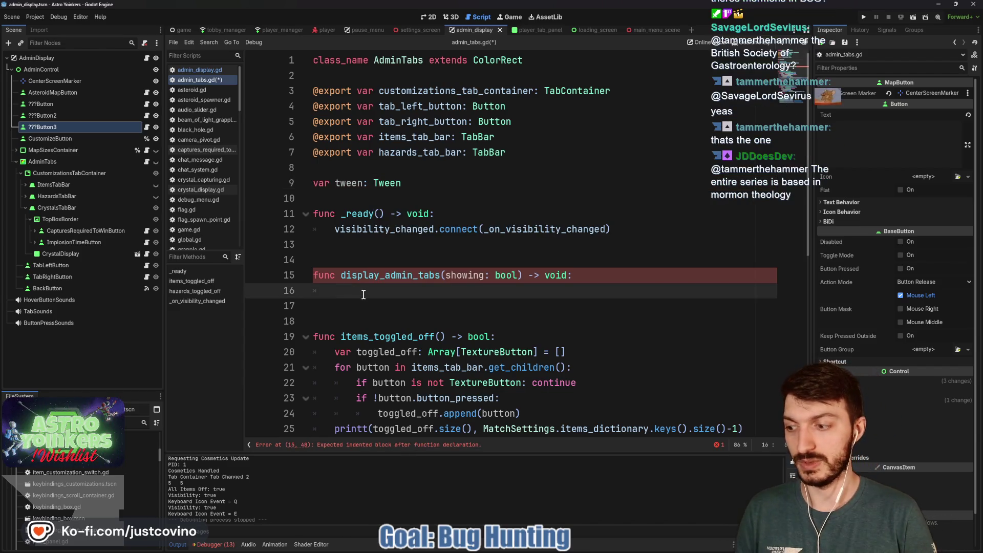
type("if tween and tween")
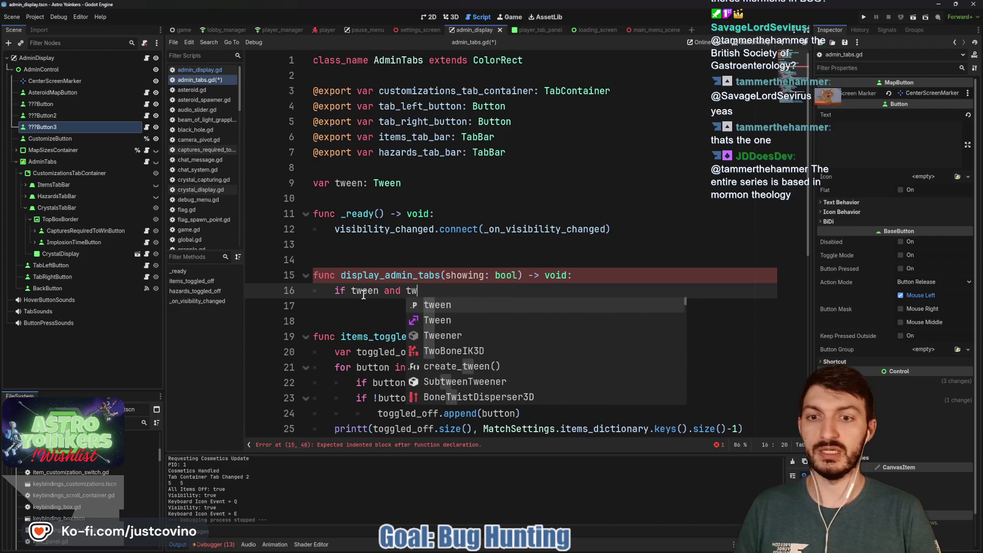
type(".")
key("BackSpace")
key("BackSpace")
key("BackSpace")
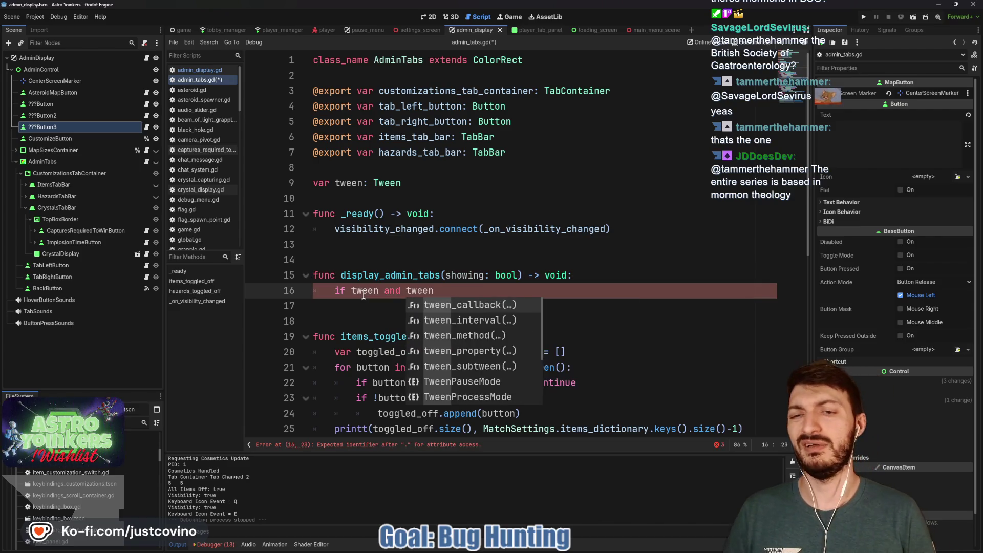
key("BackSpace")
key("BackSpace")
key("BackSpace")
type("va")
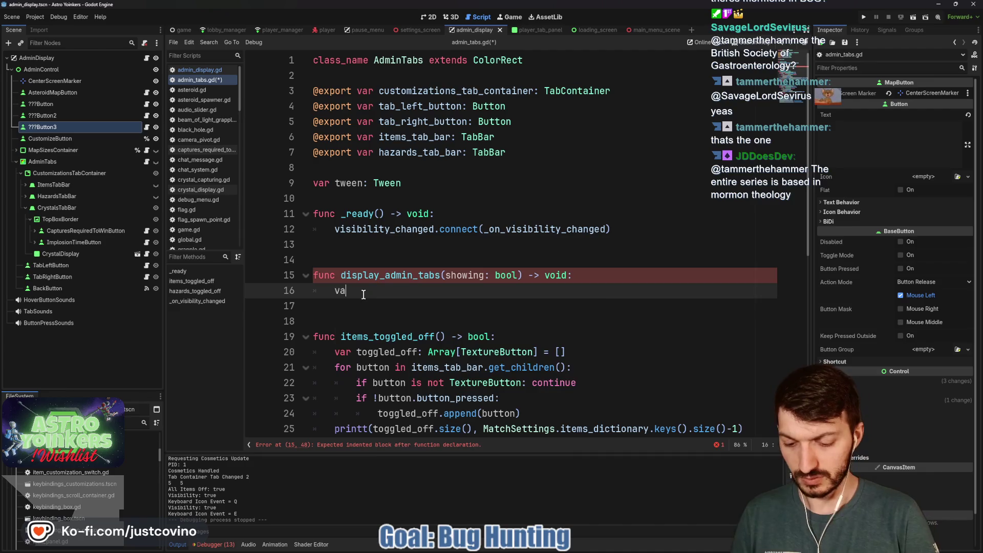
left_click_drag(405, 183, 306, 182)
key("BackSpace")
key("BackSpace")
- Write var tween = create_tween() and begin tween.tween_property(self, "scale:y"
left_click(404, 275)
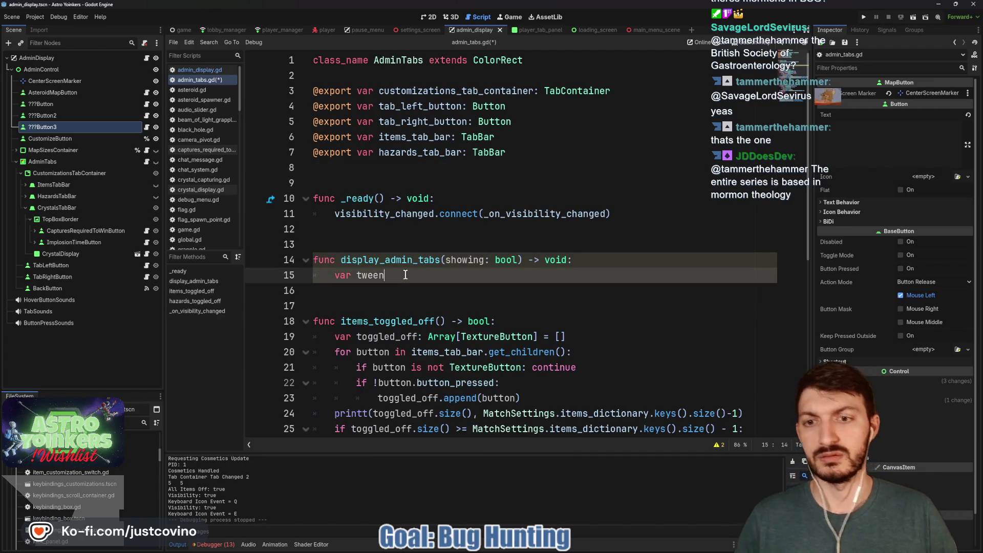
type(" = cr")
key("Return")
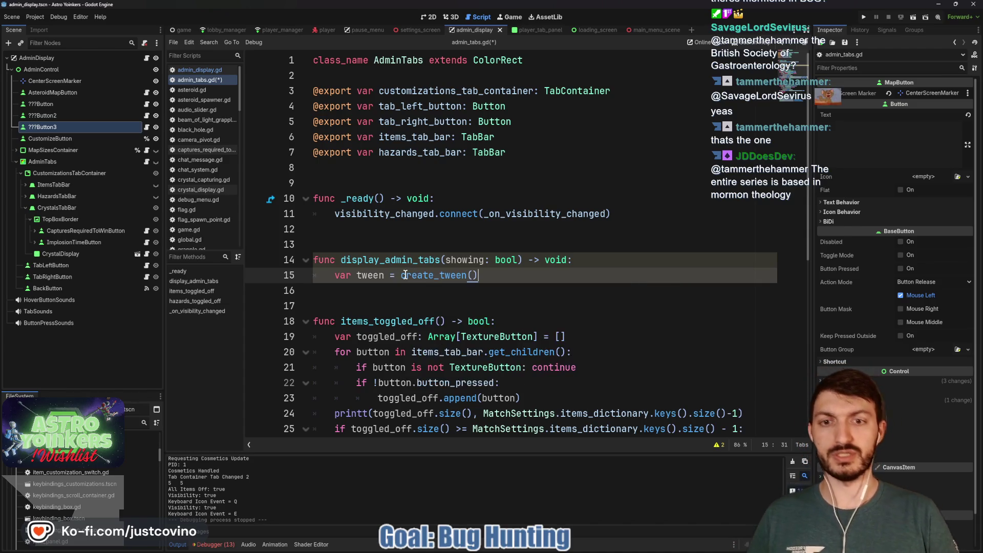
key("Return")
type("tween.tw")
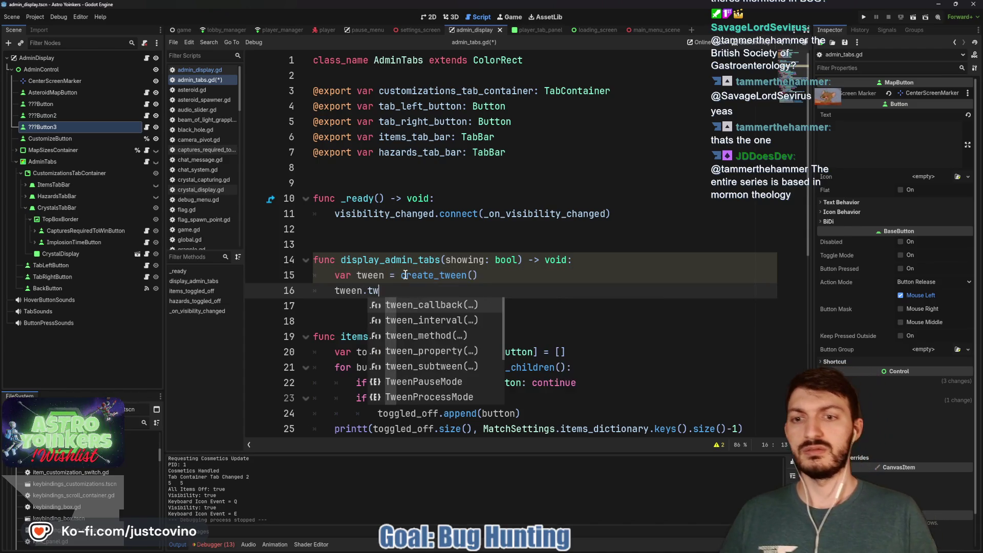
type("een_pro")
key("Return")
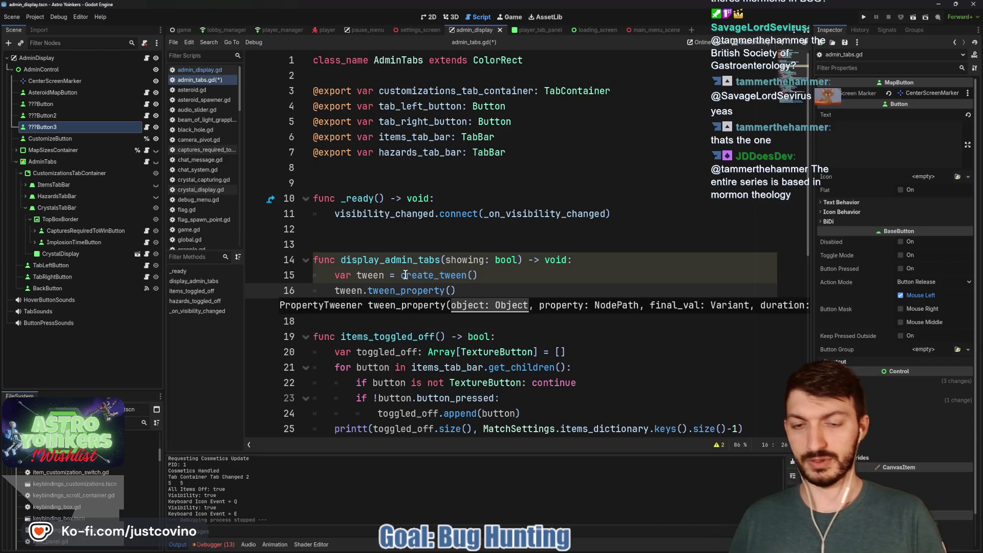
type("self, ")
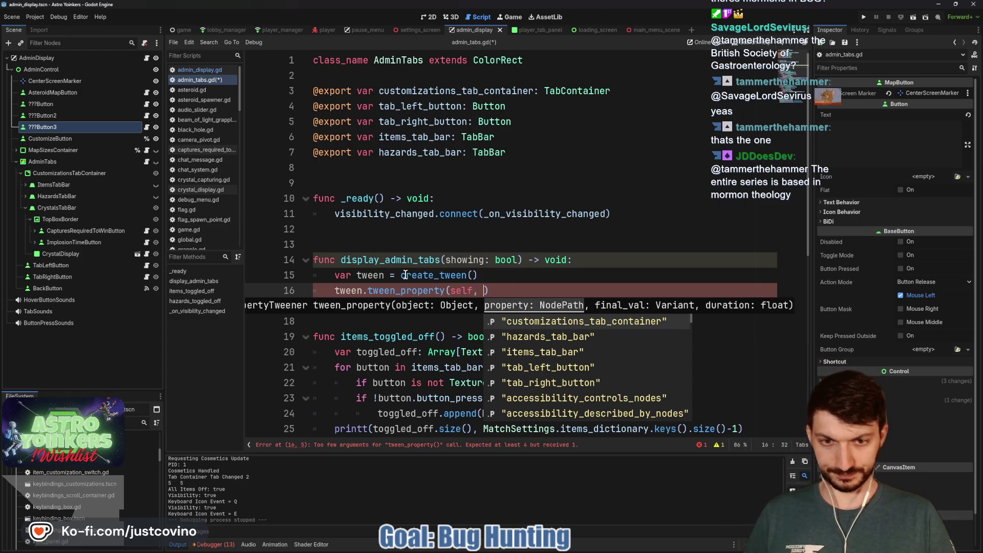
type("\"scale:")
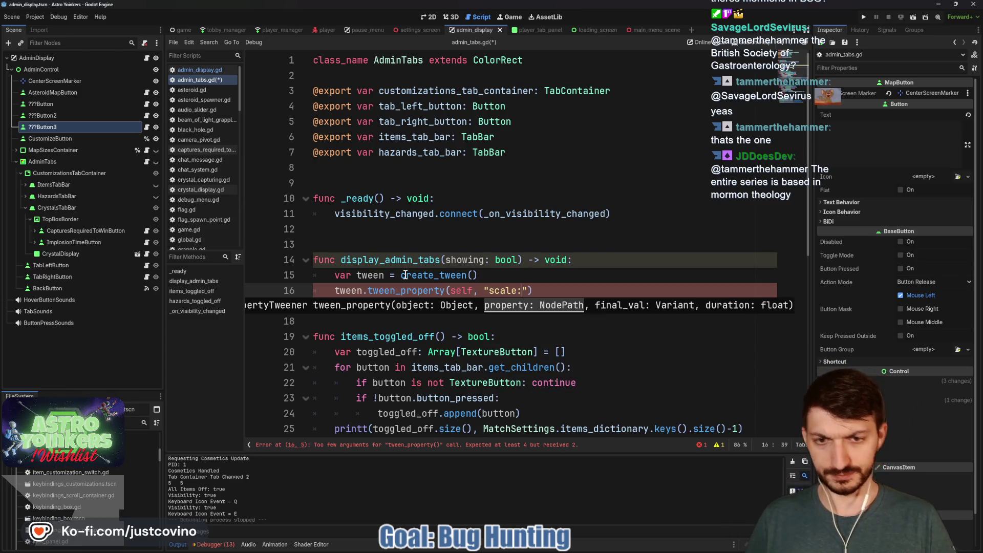
type("y")
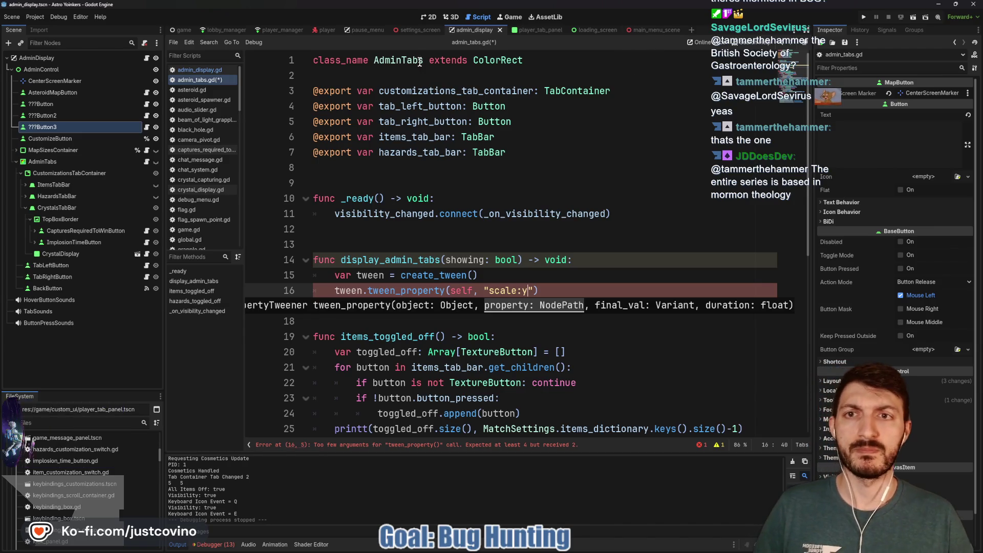
- Select the settings_toggle_animation function in settings_menu.gd for copying
left_click(430, 29)
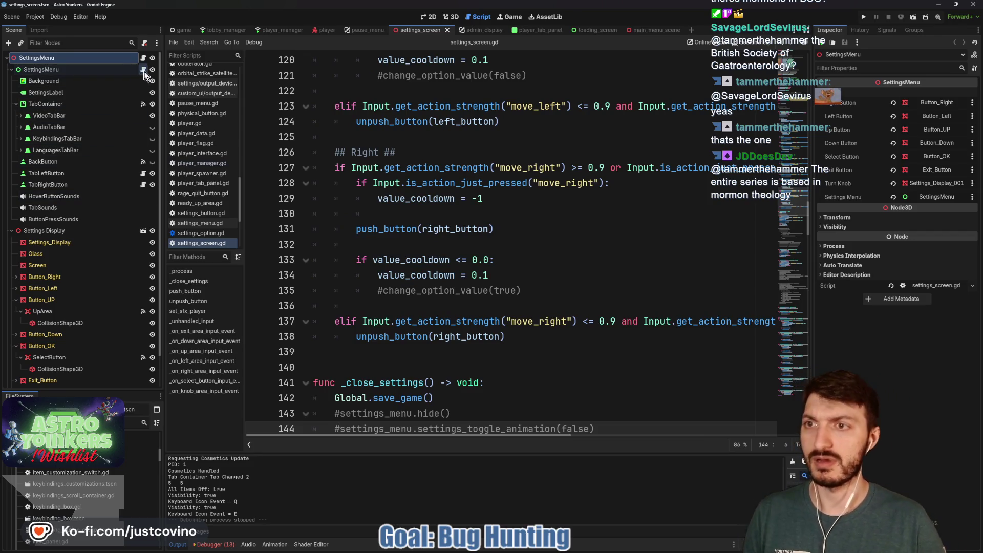
left_click(144, 69)
scroll(416, 244, "down", 4)
left_click(416, 244)
mouse_move(416, 244)
left_mouse_down()
mouse_move(348, 105)
mouse_move(314, 112)
left_mouse_up()
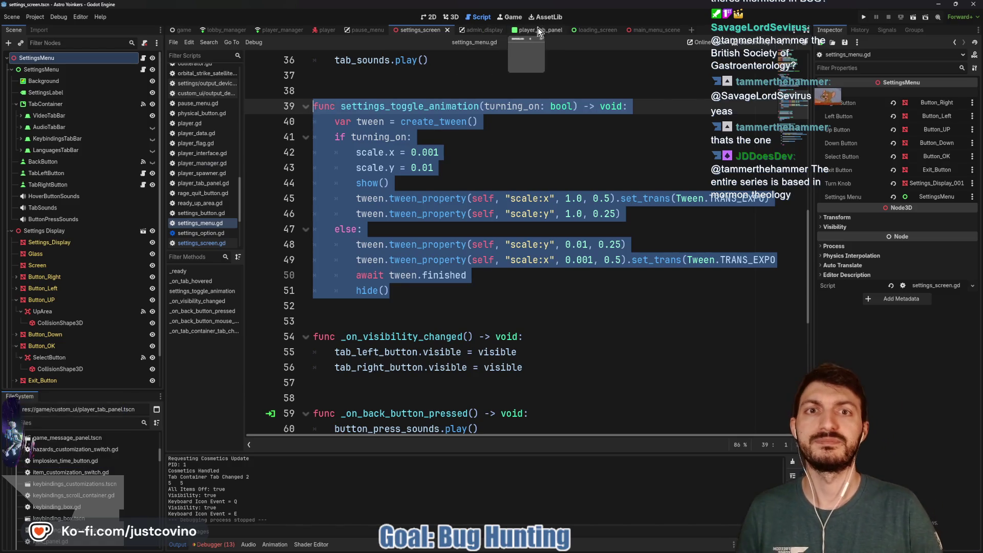
- Paste it over the unfinished display_admin_tabs lines in admin_tabs.gd
left_click(484, 29)
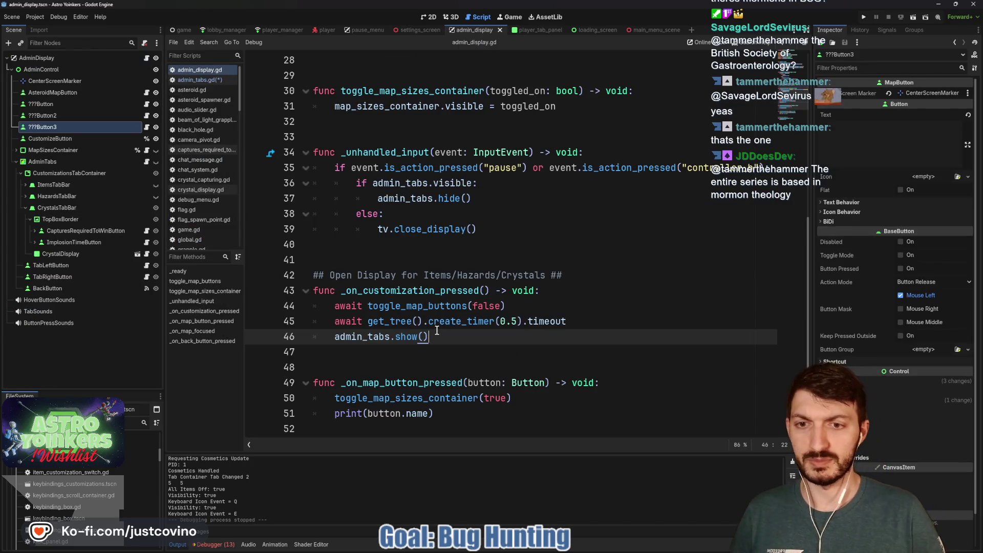
scroll(427, 231, "up", 4)
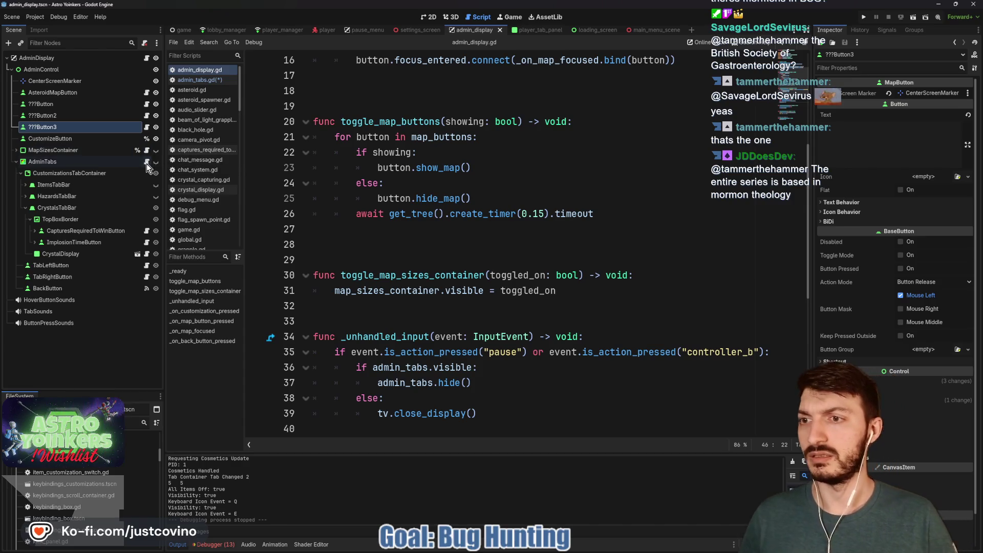
left_click(146, 162)
left_click(405, 290)
left_click_drag(373, 304, 296, 262)
key("ctrl+v")
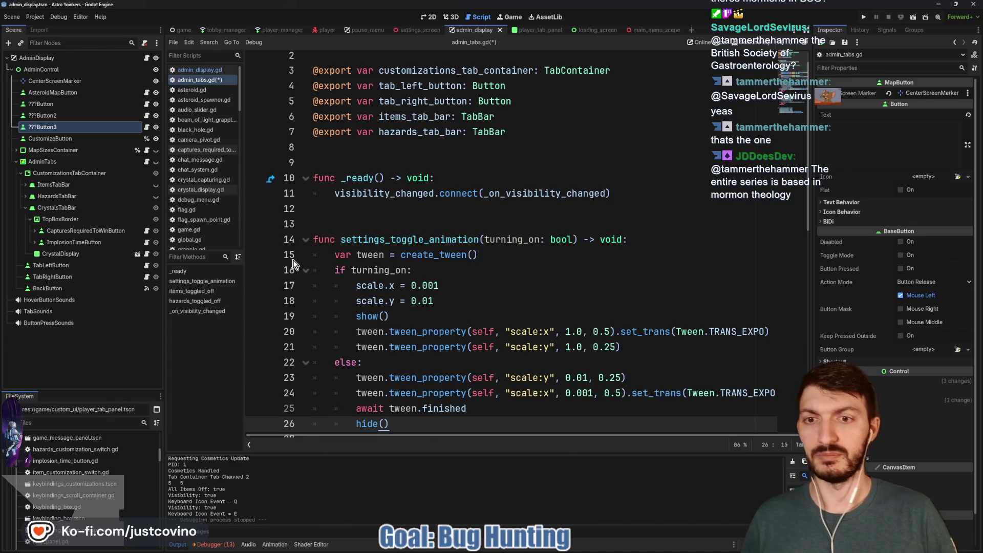
- Rename the pasted function from settings_toggle_animation to tabs_toggle_animation and save
scroll(455, 223, "down", 2)
left_click(455, 223)
key("ctrl+s")
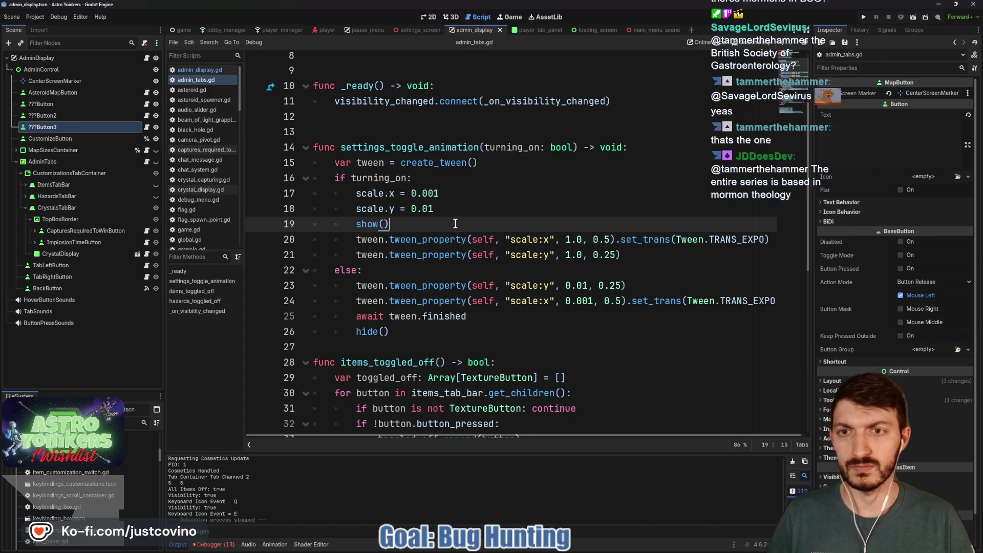
left_click(381, 148)
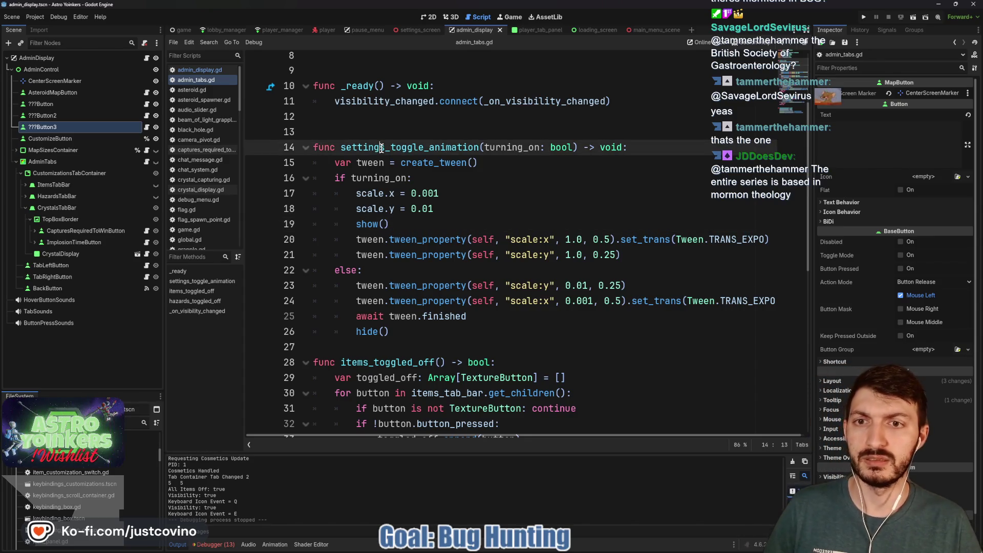
left_click_drag(385, 148, 353, 149)
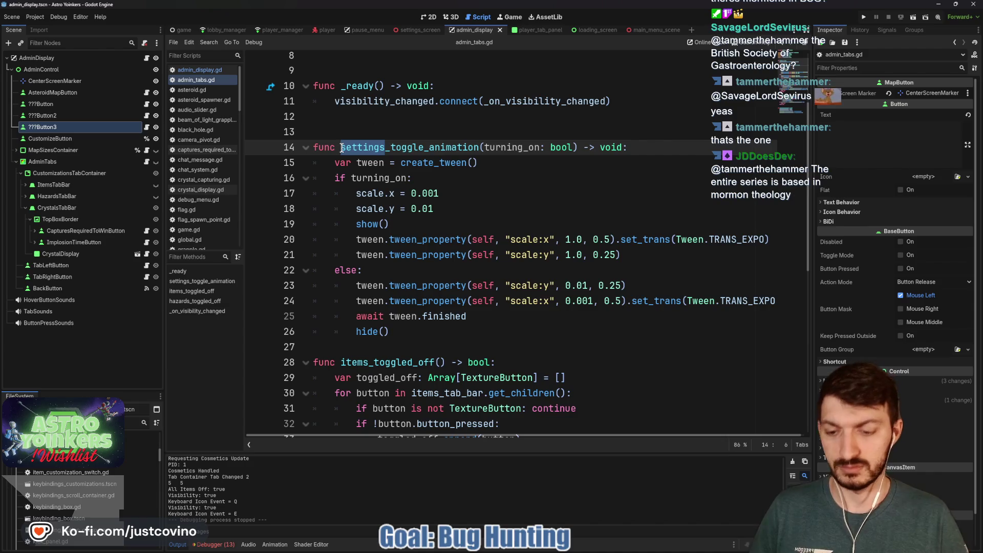
type("admin")
key("BackSpace")
key("BackSpace")
key("BackSpace")
type("tabs")
key("ctrl+s")
- Add a blank line after the function, save, and switch back to admin_display.gd
left_click(351, 348)
key("Return")
key("ctrl+s")
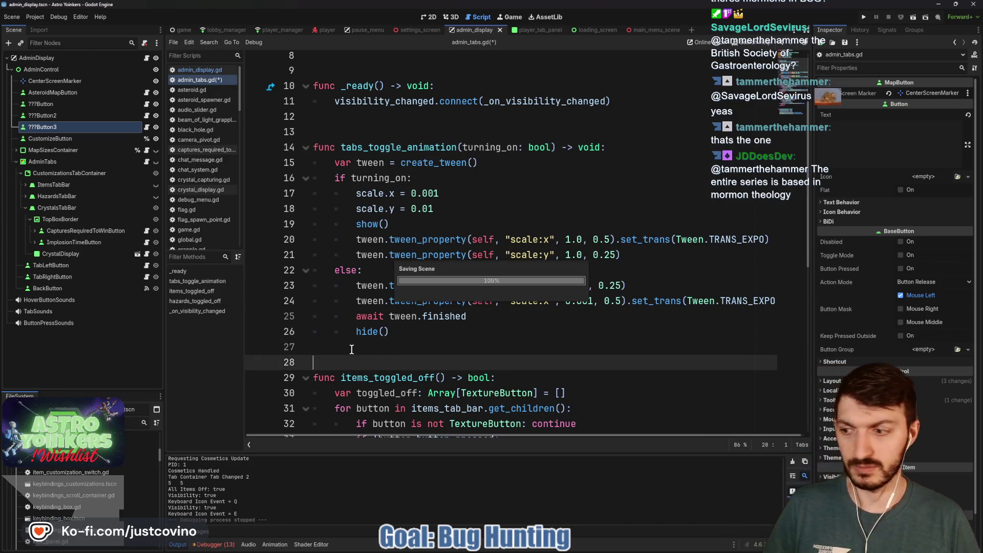
left_click(145, 57)
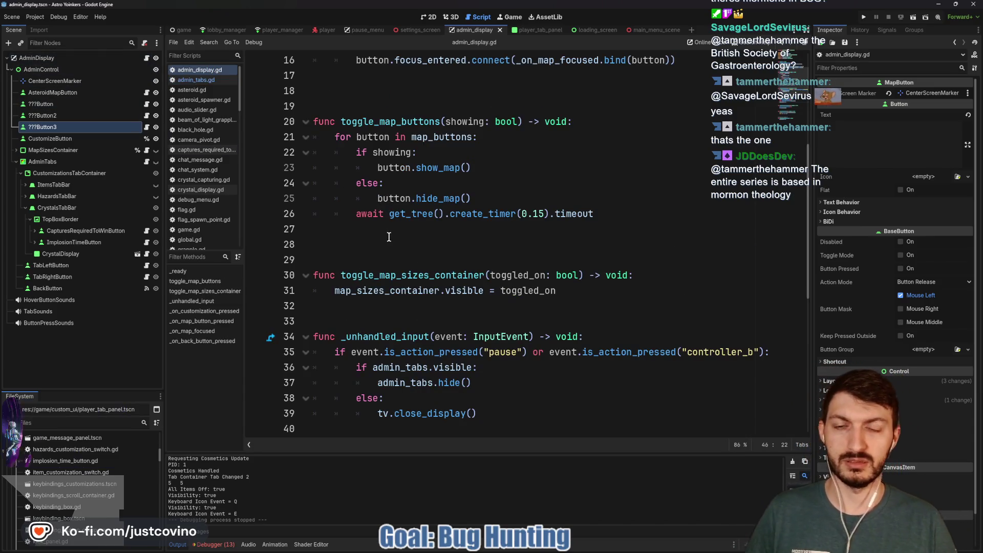
scroll(358, 215, "down", 2)
scroll(405, 192, "down", 3)
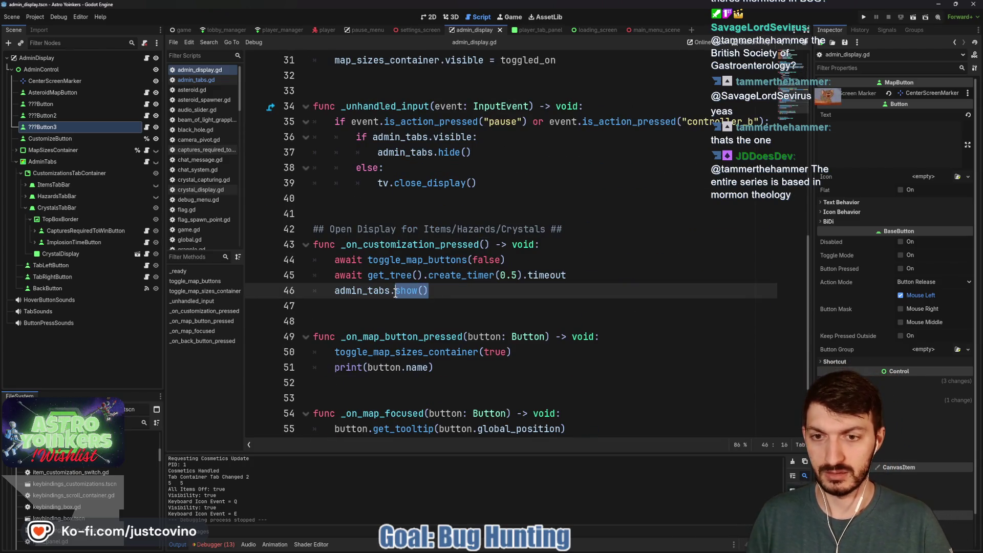
- Shorten the admin_tabs.gd function name to toggle_animation and save
type("tabs")
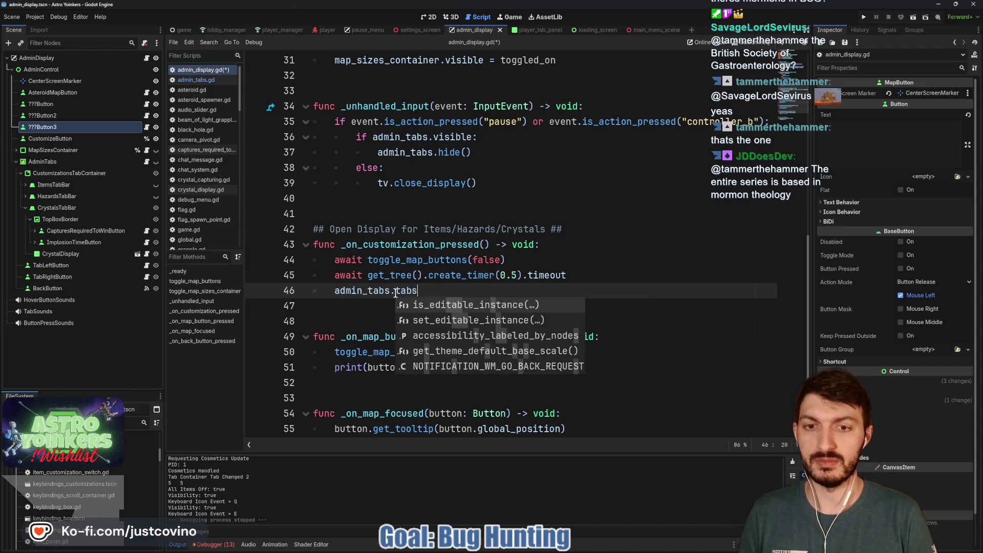
type("_togg")
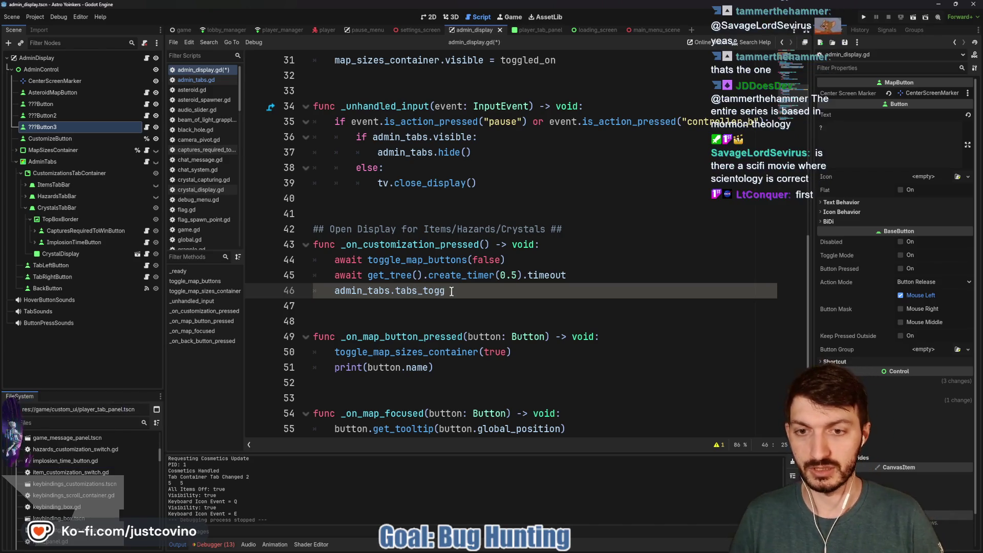
left_click(147, 162)
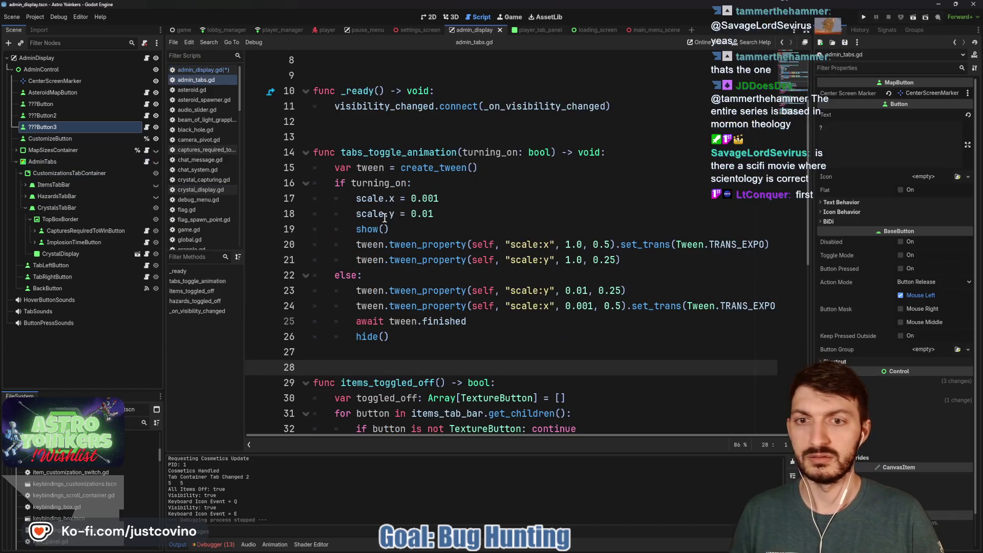
left_click(373, 152)
key("BackSpace")
key("BackSpace")
key("BackSpace")
key("Delete")
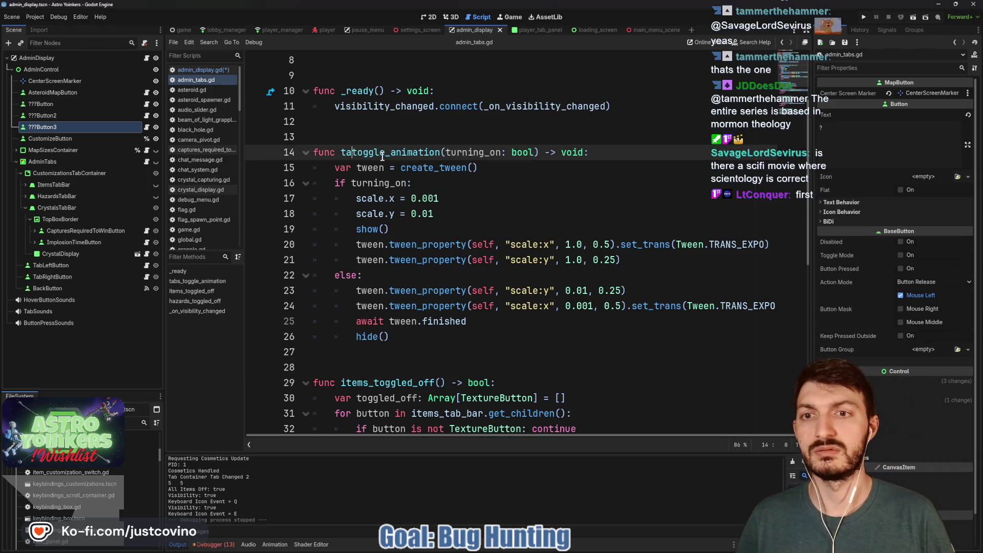
key("ctrl+s")
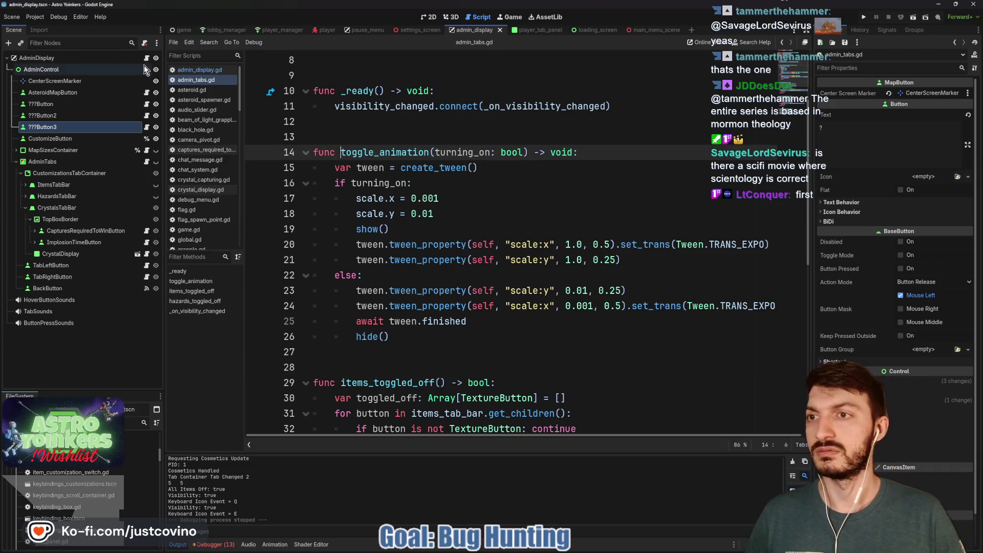
- On line 46 of admin_display.gd, call admin_tabs.toggle_animation(true) and save
left_click(146, 58)
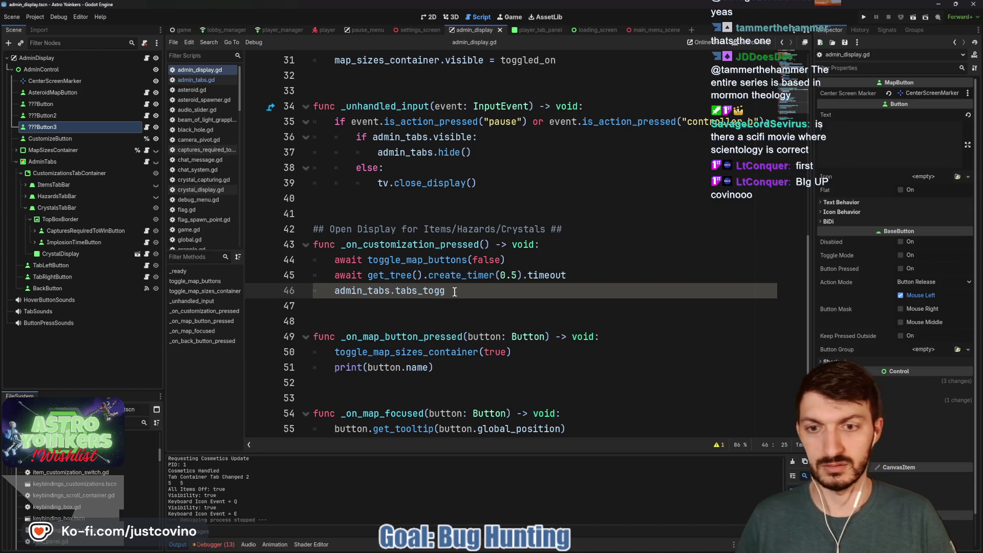
left_click_drag(454, 291, 391, 289)
type("toggle_animation(")
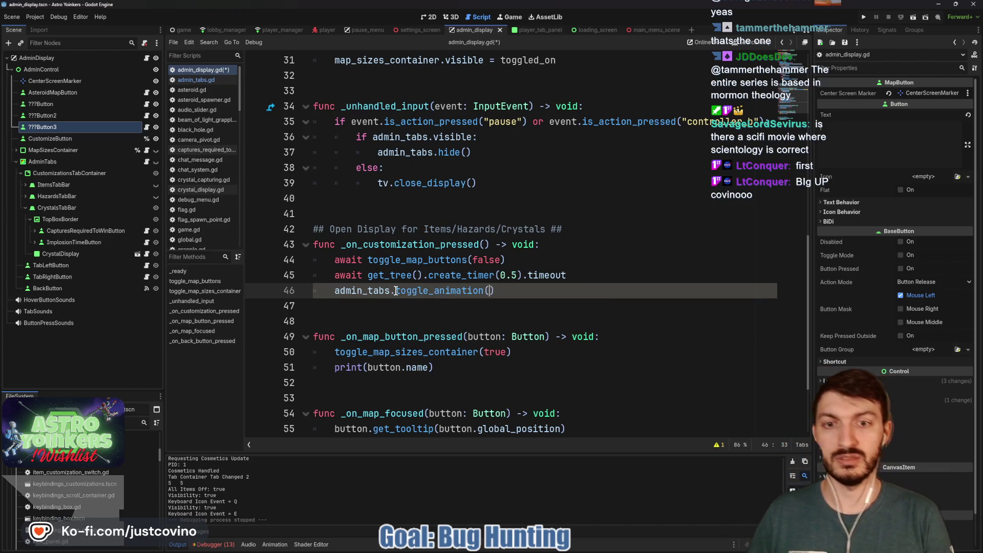
type("(true")
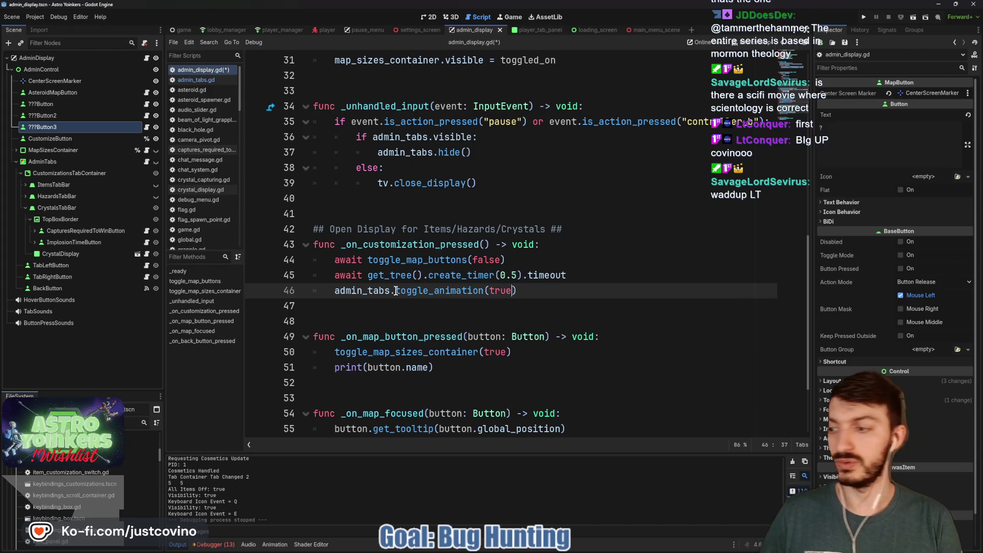
key("ctrl+s")
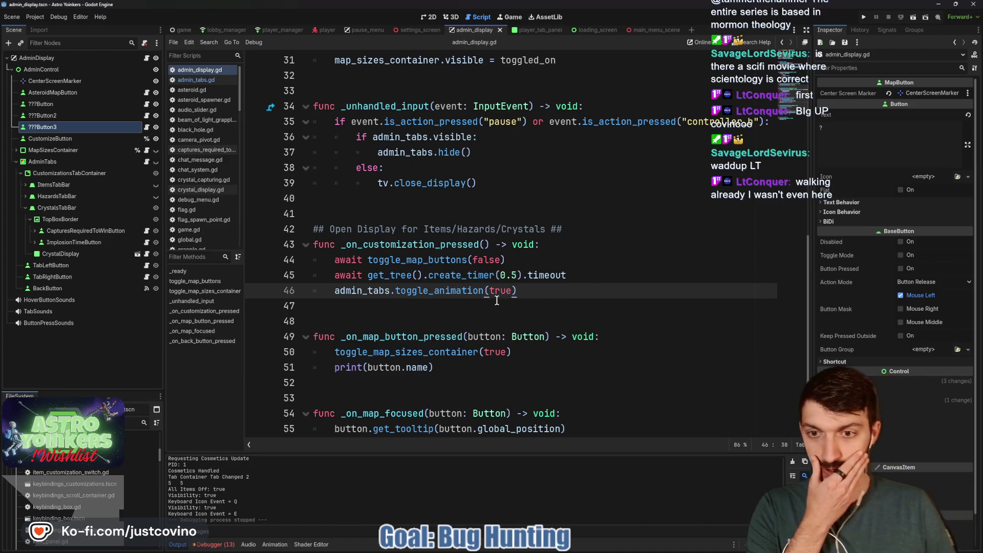
scroll(387, 286, "down", 3)
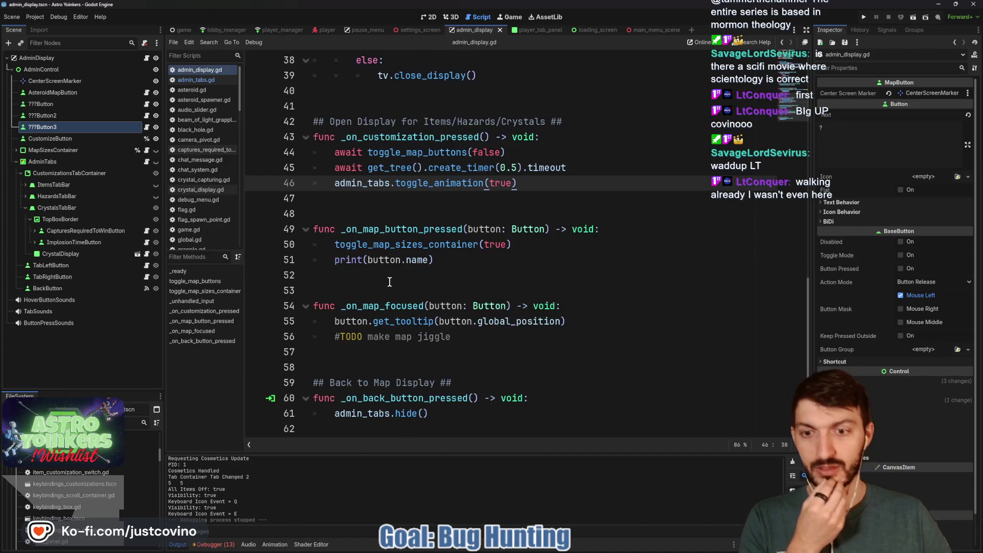
- Replace the hide() call on line 61 with await admin_tabs.toggle_animation(false)
left_click(452, 417)
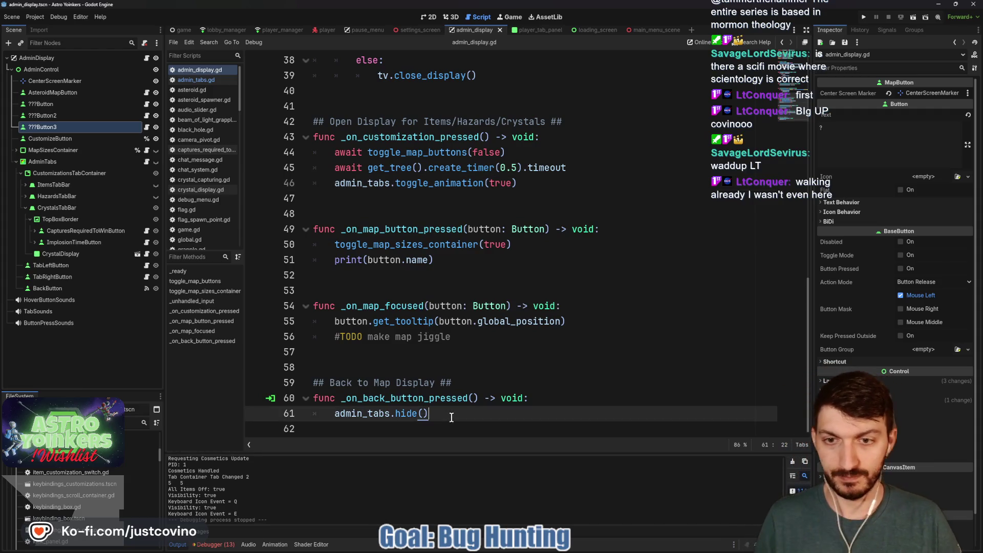
key("BackSpace")
type("toggle_")
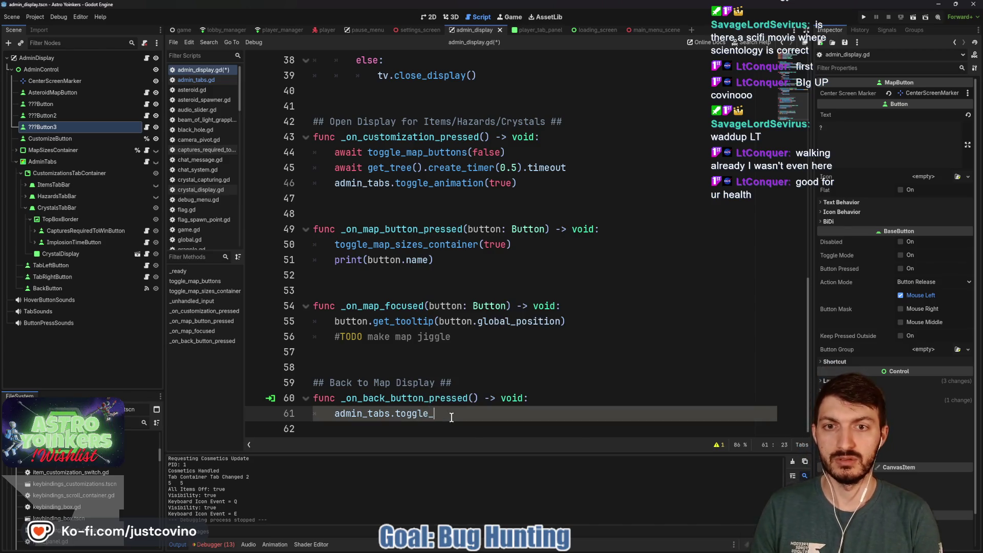
type("animation(false)")
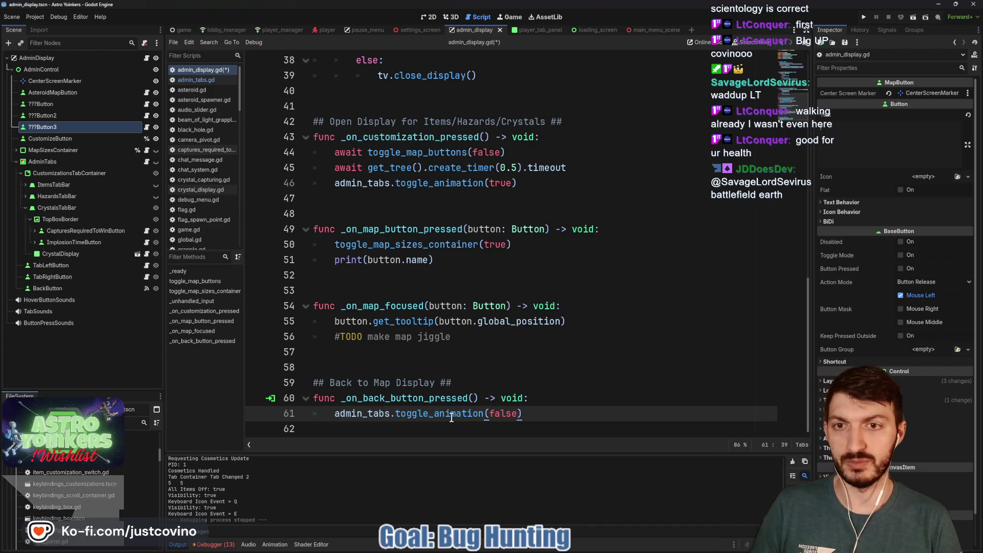
left_click(335, 413)
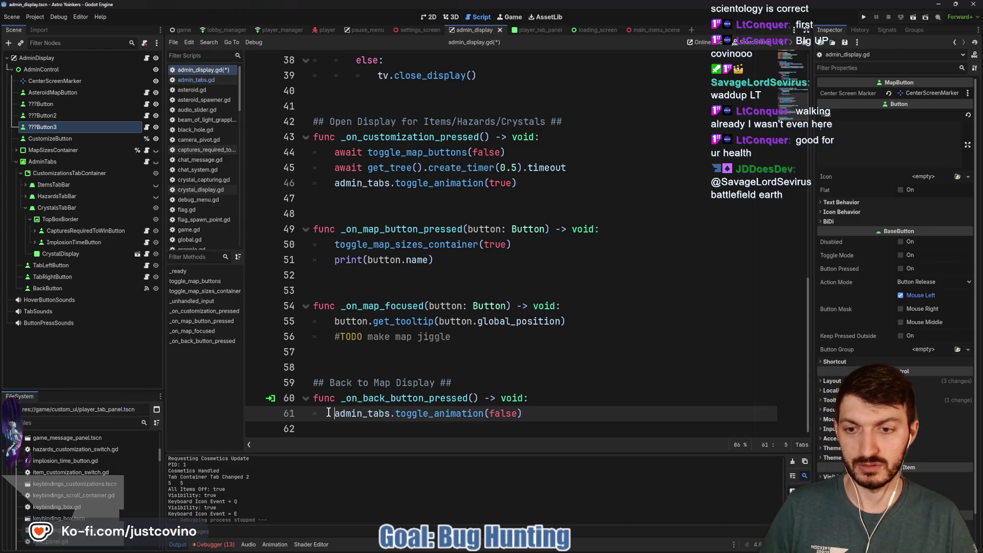
type("await")
left_click(569, 413)
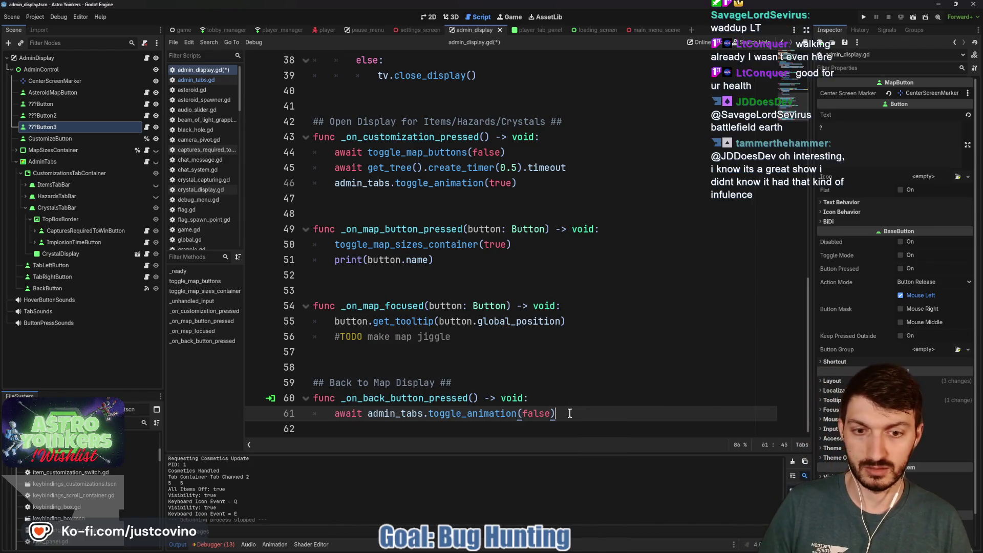
- Add toggle_map_buttons(true) on the next line, save, and run the project
key("Return")
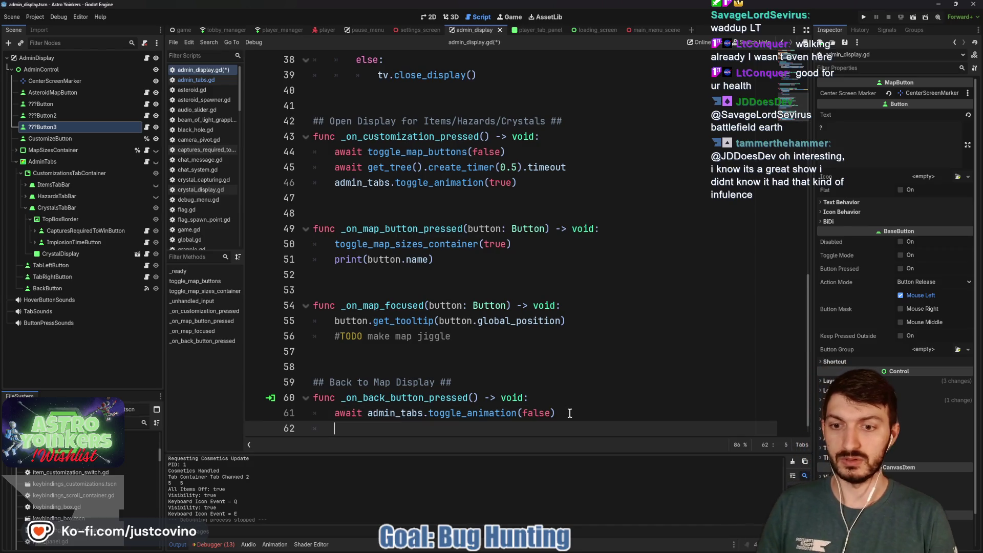
type("toggle")
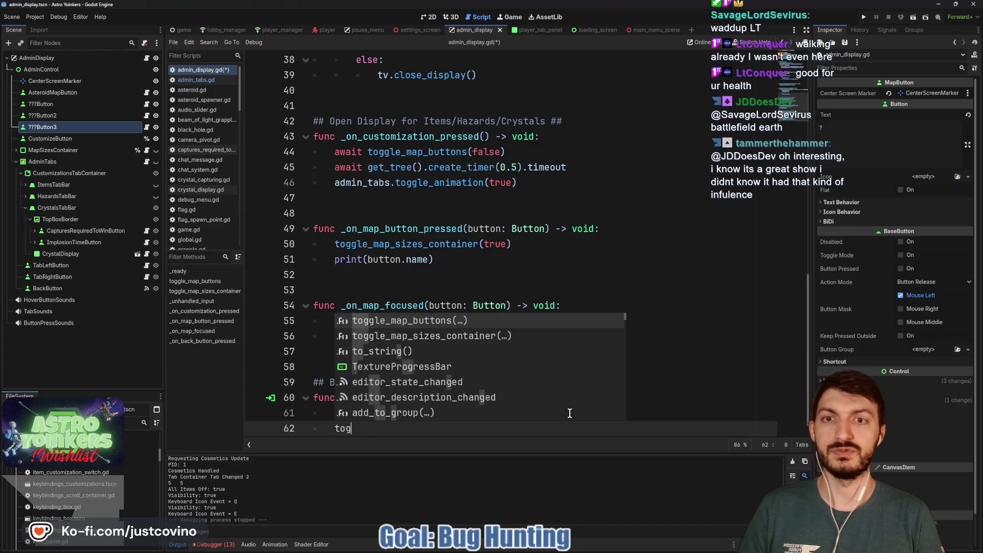
key("Return")
type("true")
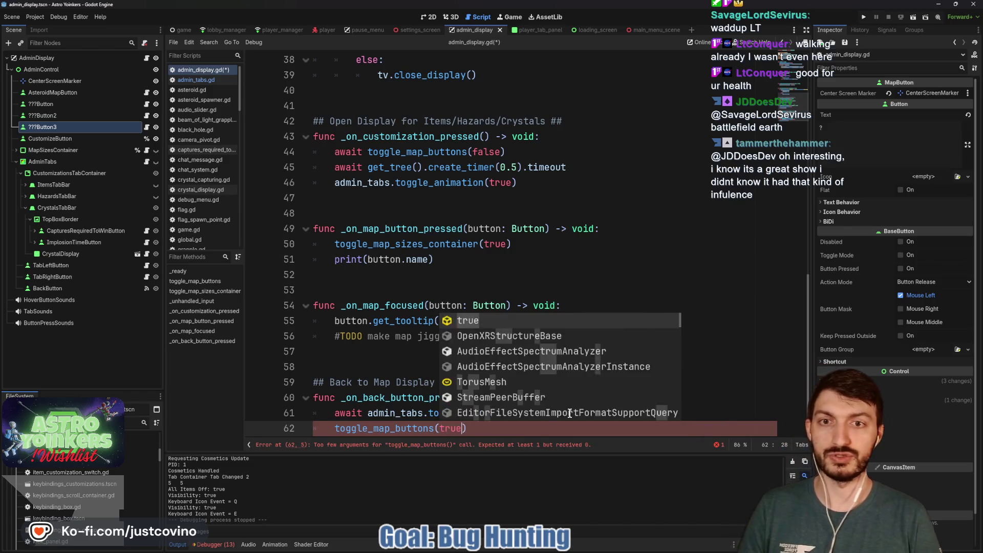
key("ctrl+s")
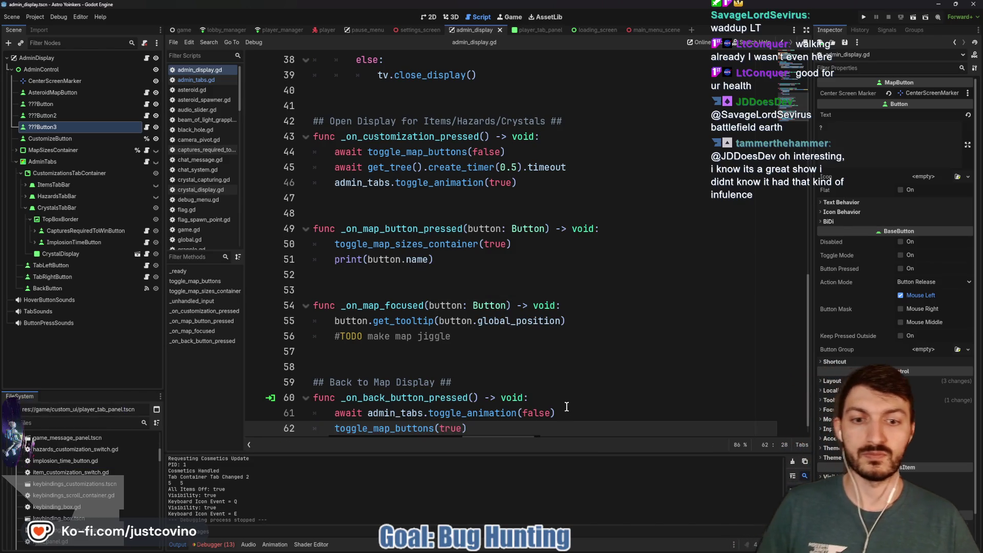
left_click(864, 17)
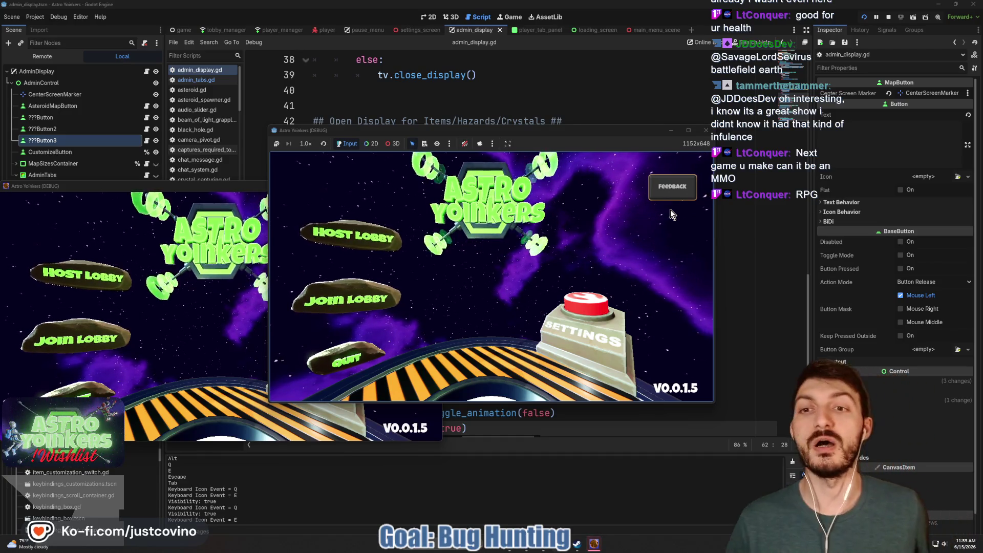
- Reposition and enlarge the game window, then host a private lobby
left_click(198, 189)
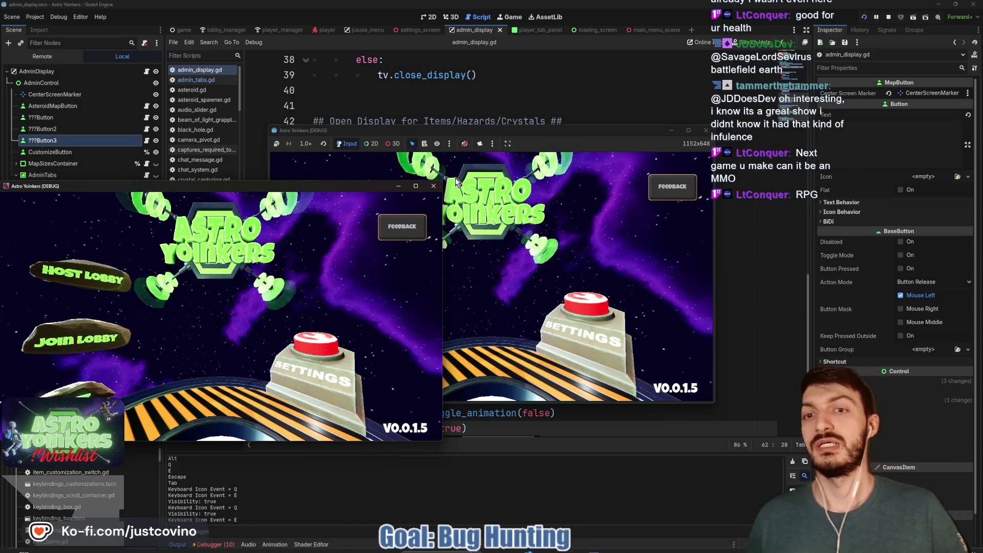
left_click(344, 240)
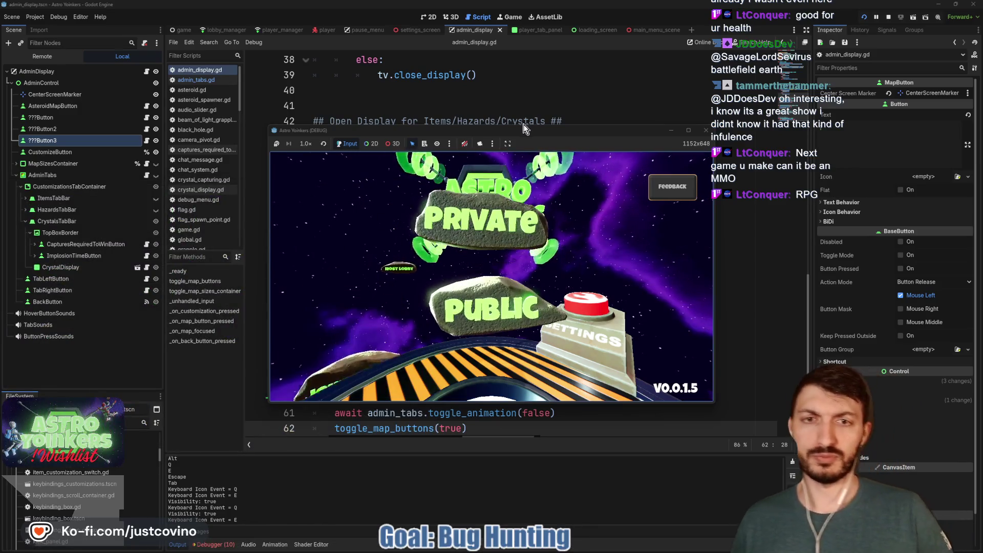
left_click_drag(500, 131, 360, 93)
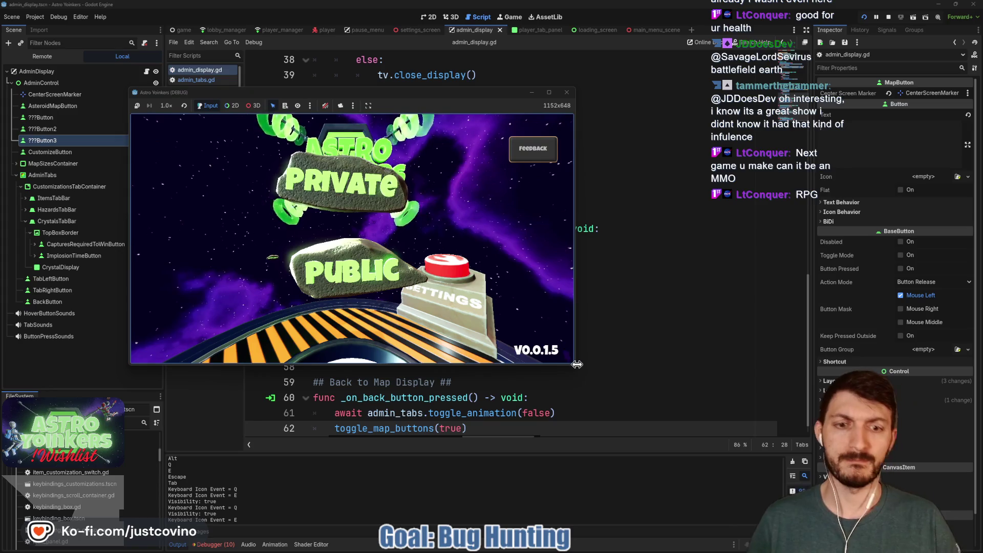
left_click_drag(575, 364, 758, 459)
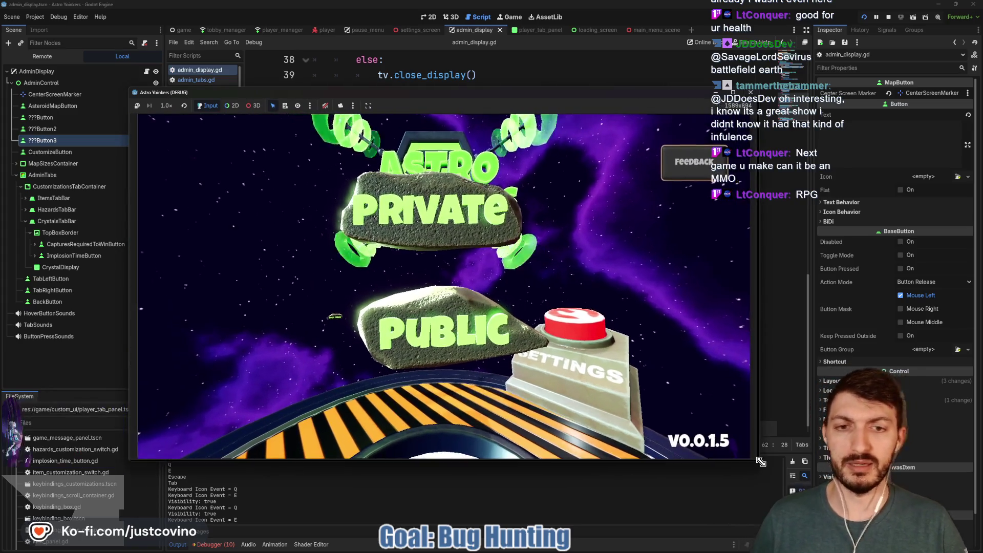
left_click(450, 197)
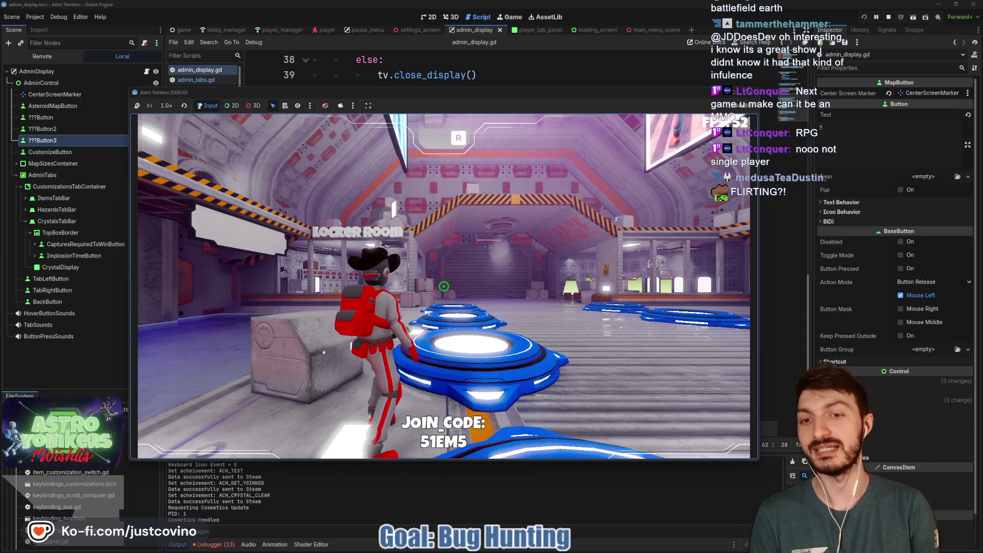
- Walk the character to the customize-match console and press E to open the admin display
key("w")
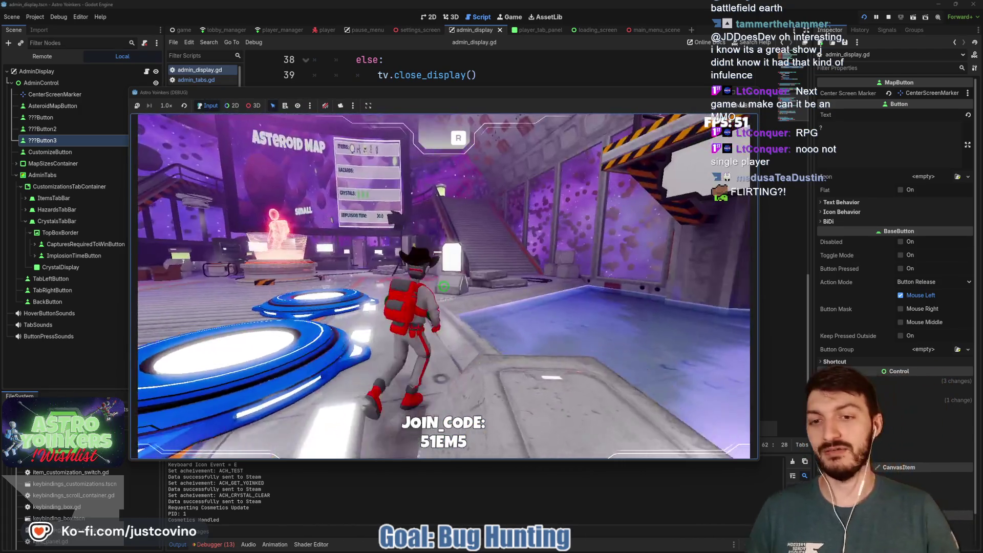
key("w")
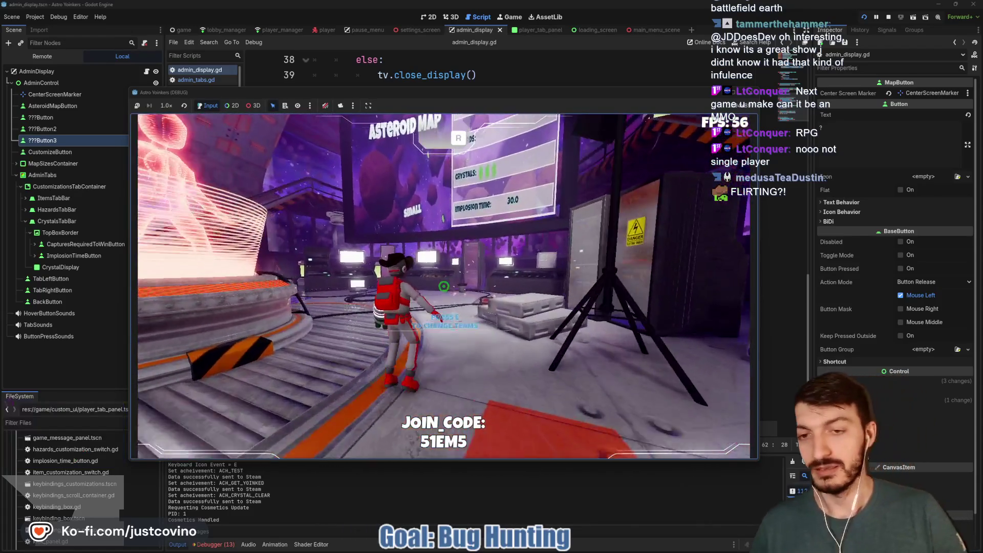
key("w")
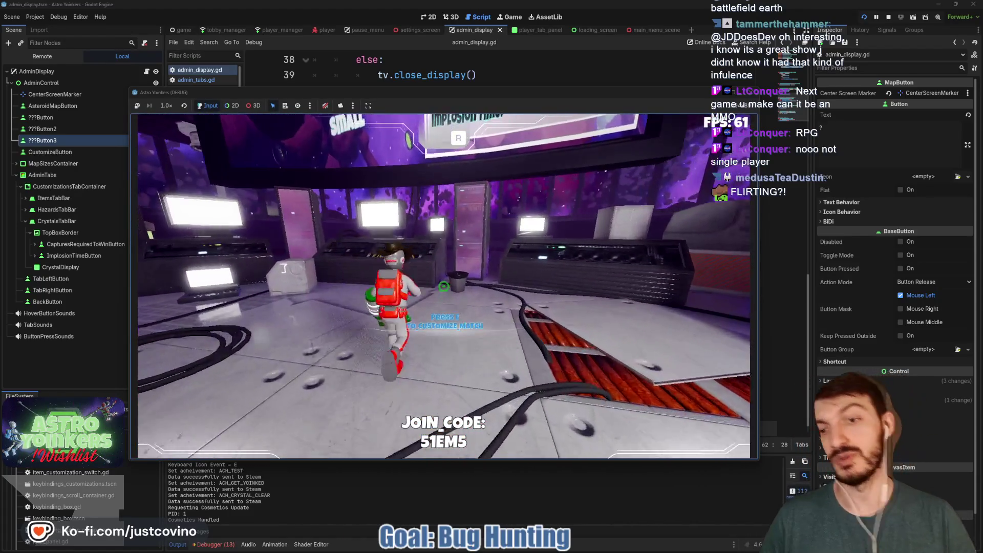
key("a")
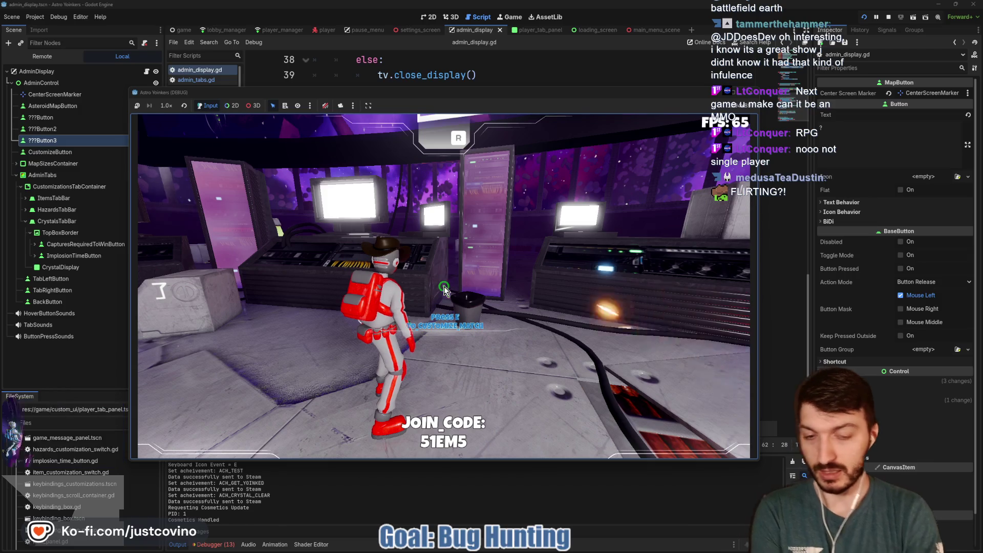
key("e")
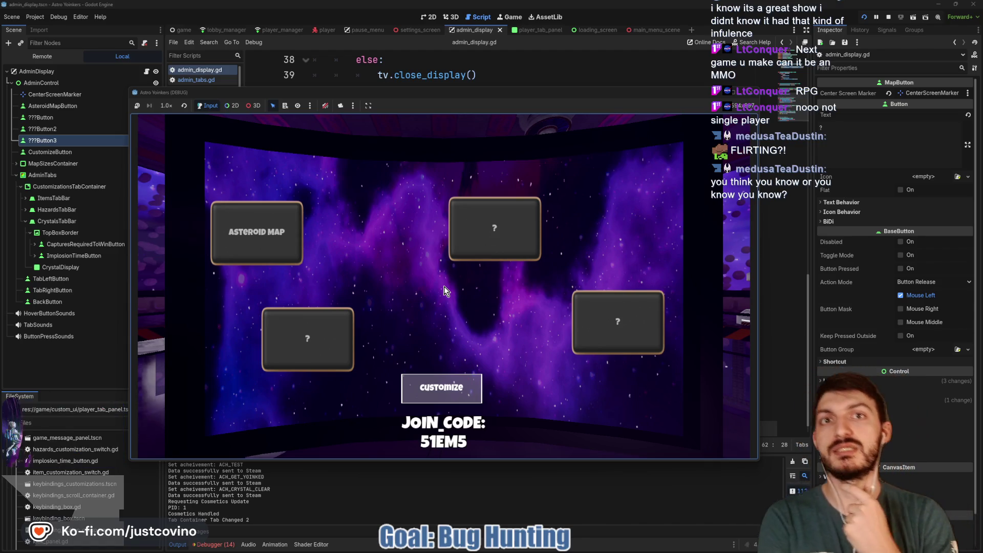
- Open Customize, close it with the X to confirm the map buttons return, then stop the game with F8
left_click(447, 381)
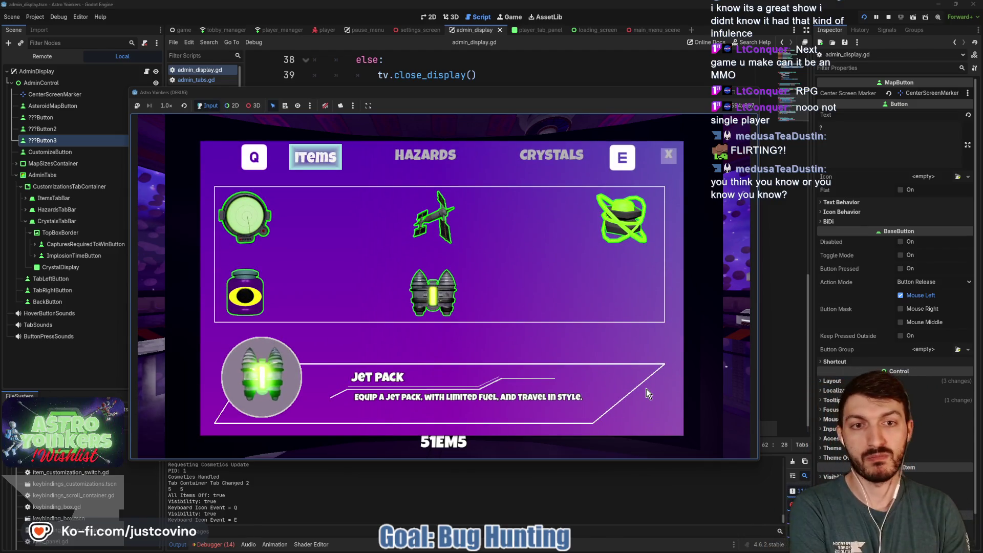
left_click(668, 158)
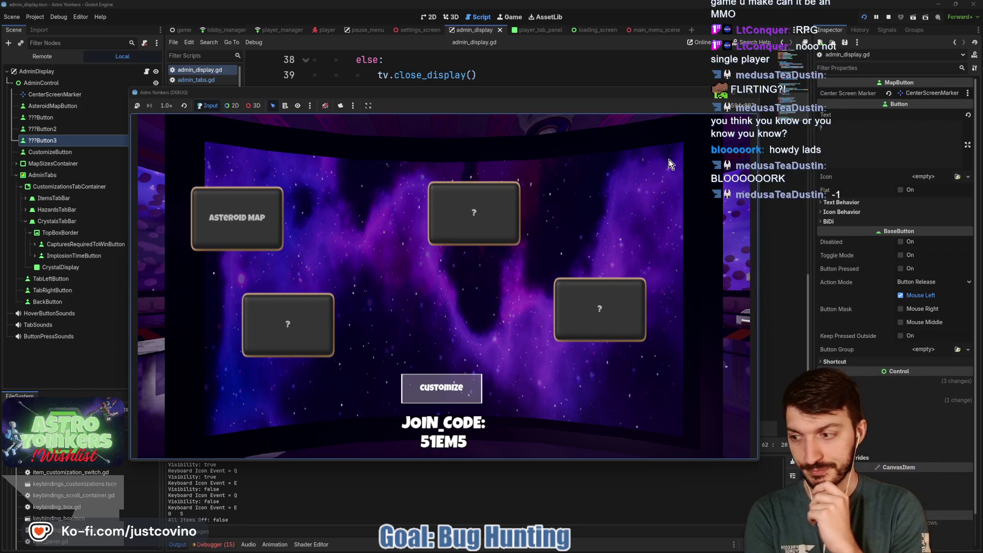
key("F8")
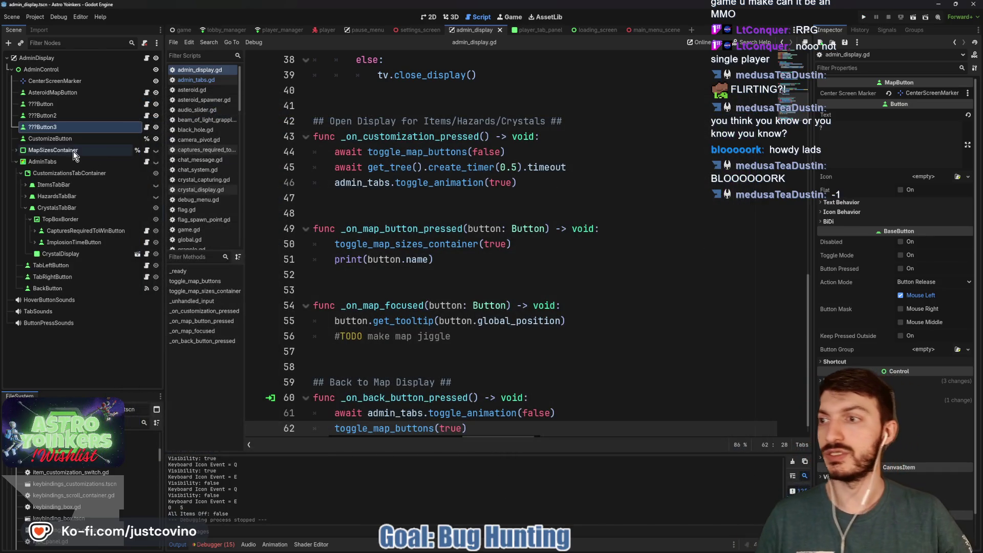
- Set the AdminTabs pivot offset to 460, 280 in the 2D view and save the scene
left_click(74, 160)
left_click(430, 17)
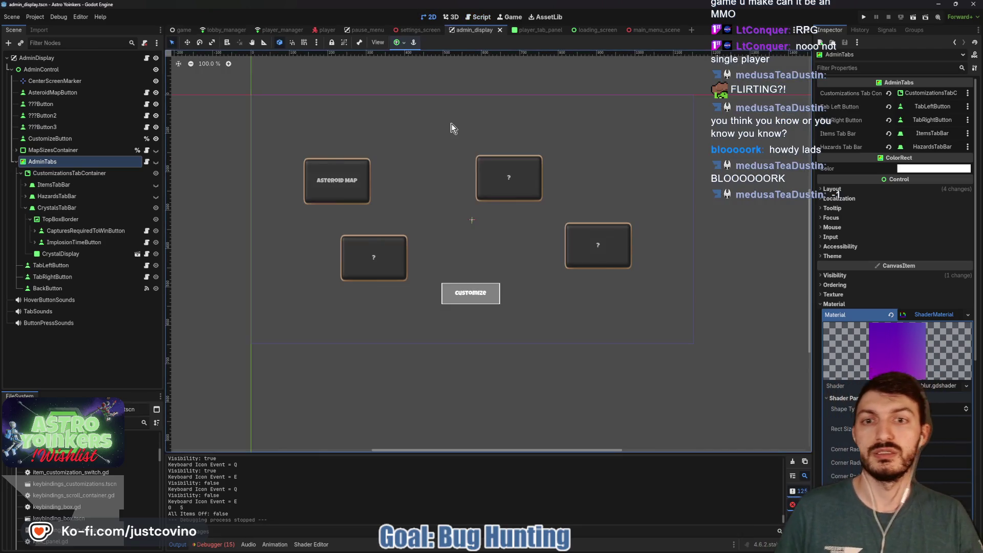
left_click(156, 161)
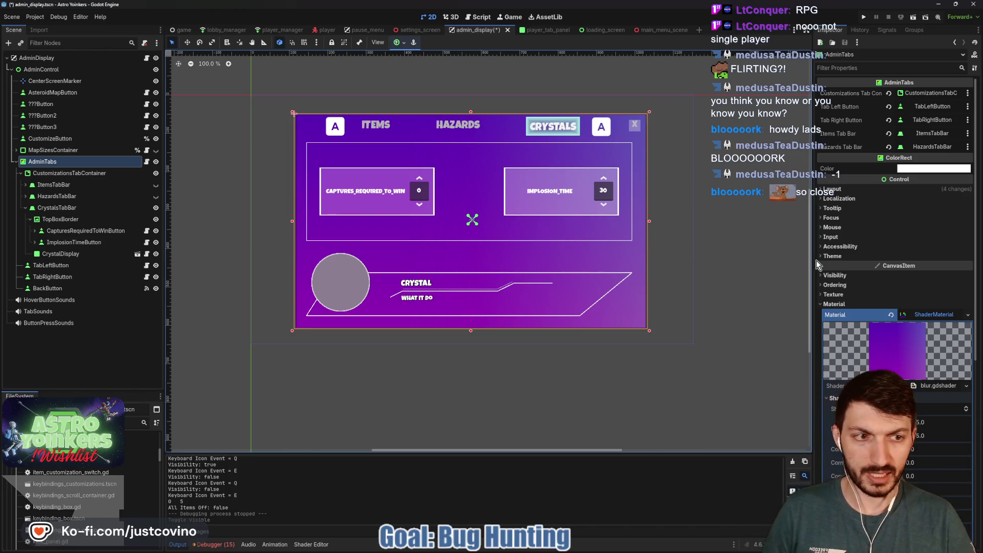
left_click(862, 189)
left_click(841, 295)
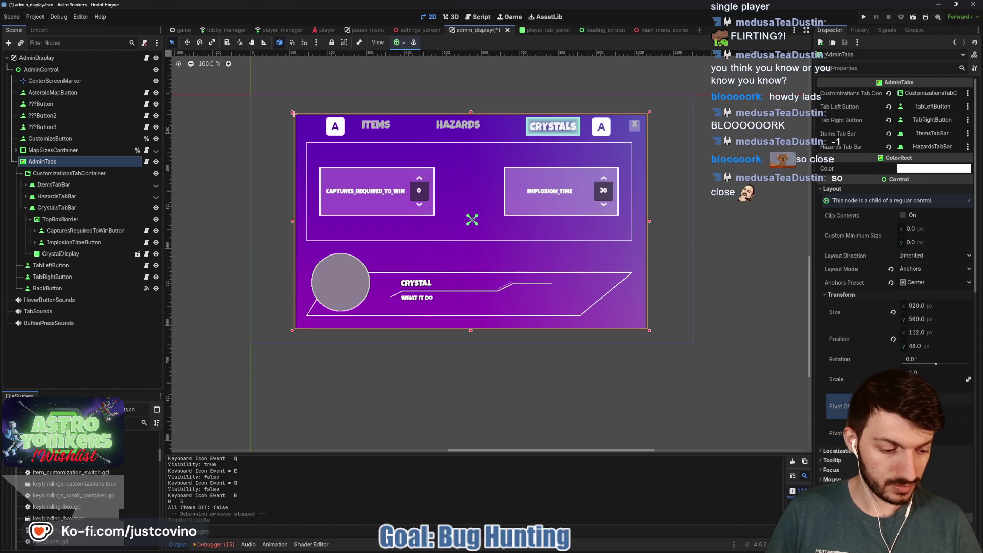
type("920/2")
key("Return")
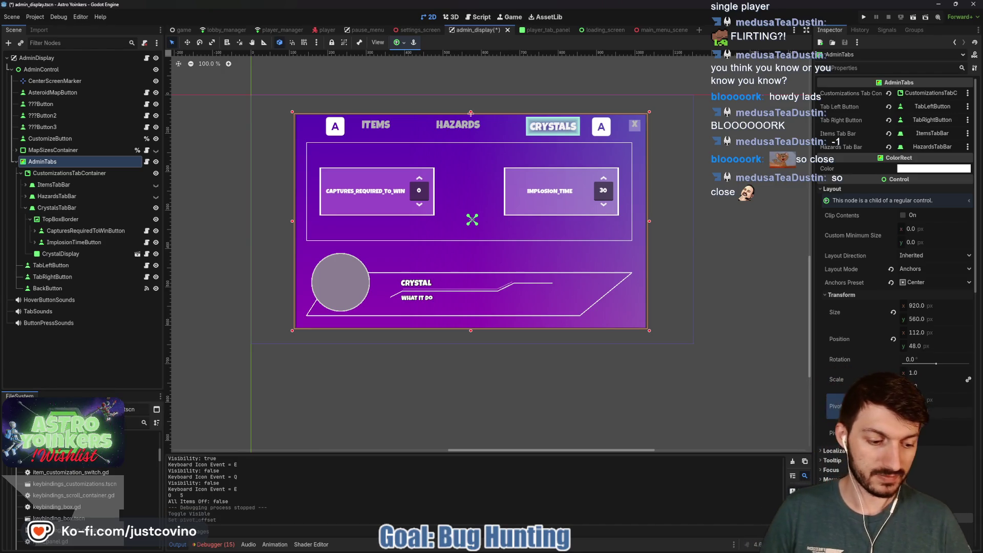
key("Return")
key("ctrl+s")
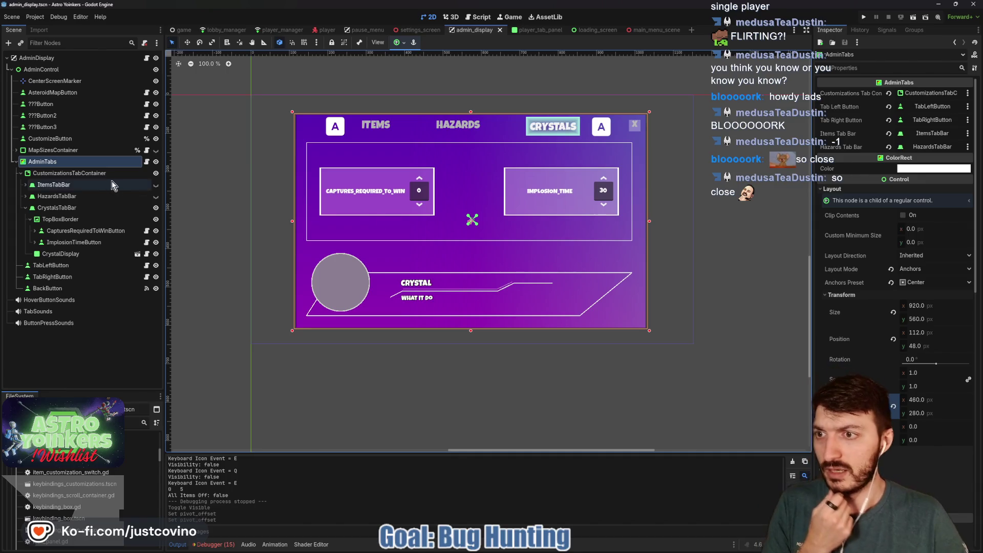
- Hide AdminTabs again and open the map button's script, map_button.gd
left_click(155, 162)
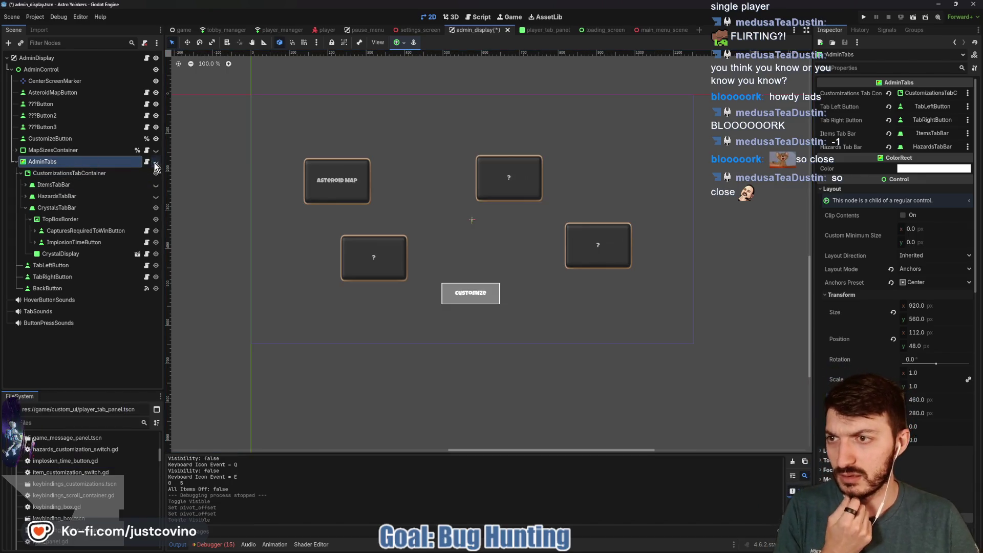
left_click(56, 81)
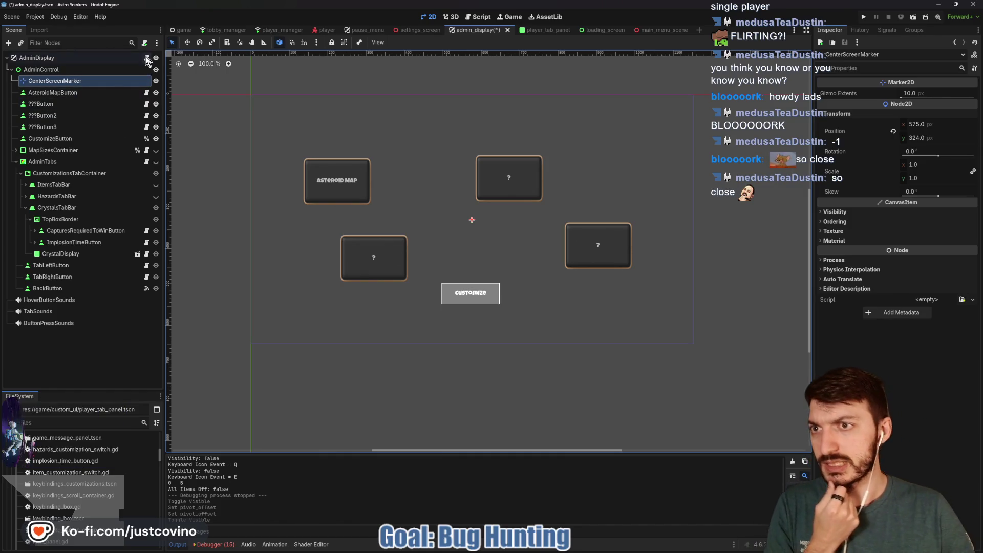
left_click(146, 58)
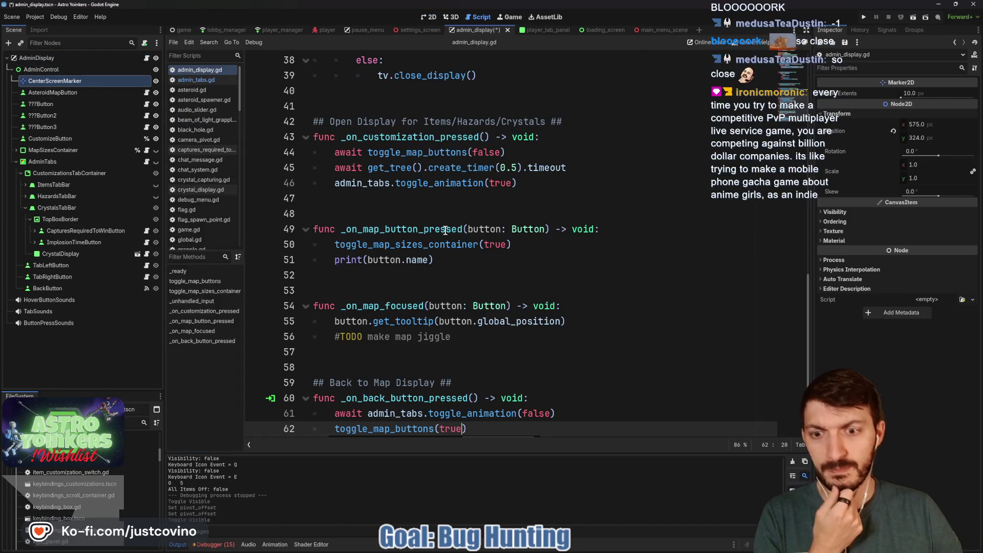
scroll(445, 230, "up", 5)
scroll(409, 237, "up", 7)
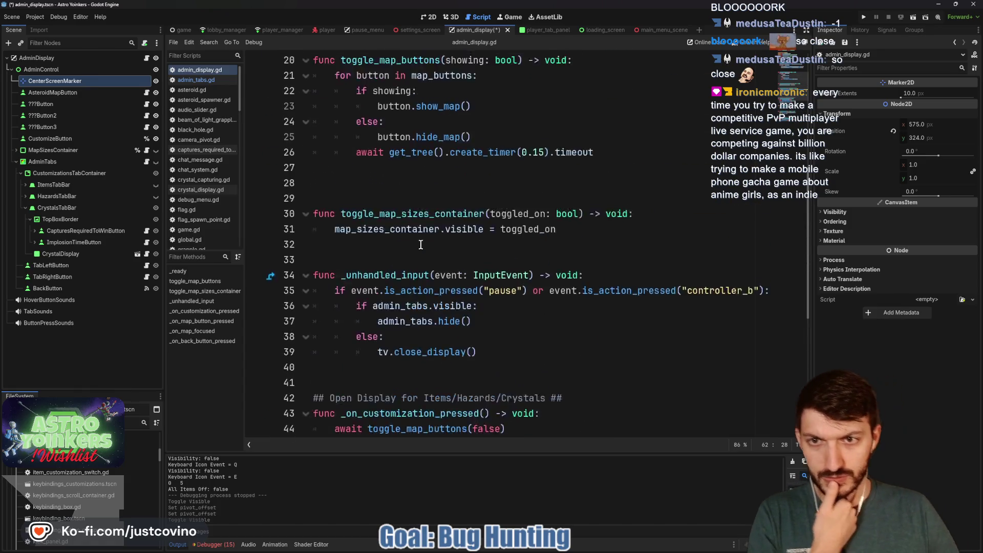
left_click(146, 94)
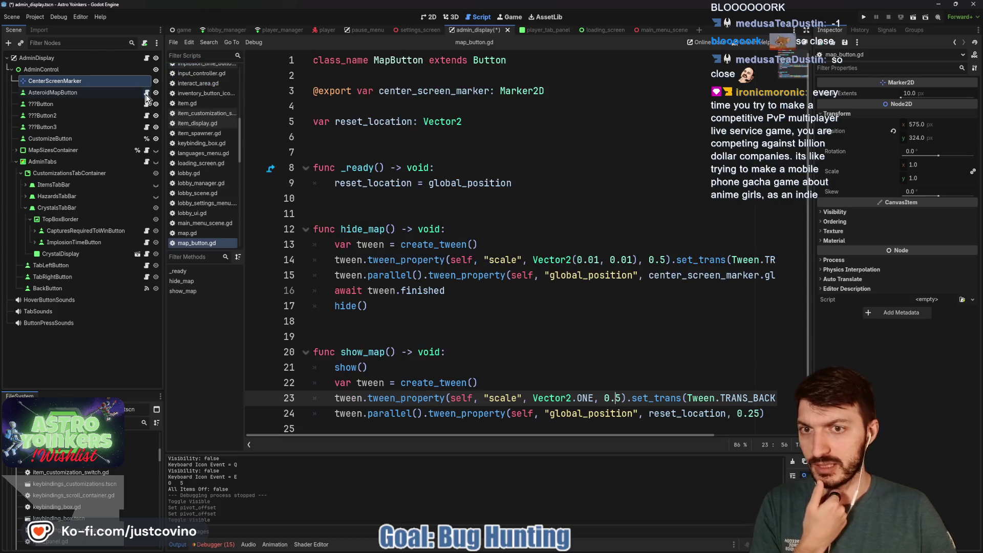
- Change global_position to position on lines 9 and 15 of map_button.gd
left_click(464, 183)
key("BackSpace")
key("BackSpace")
key("BackSpace")
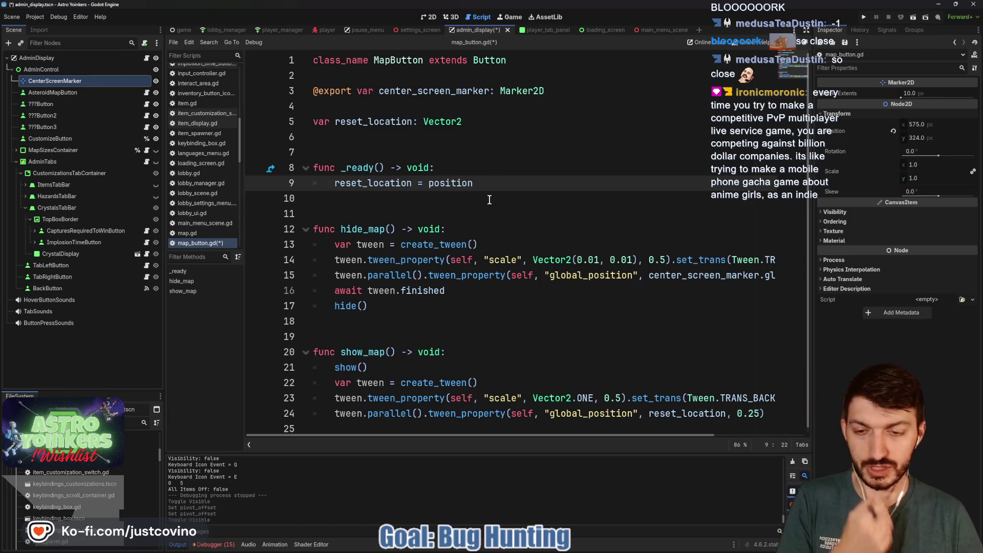
key("ctrl+s")
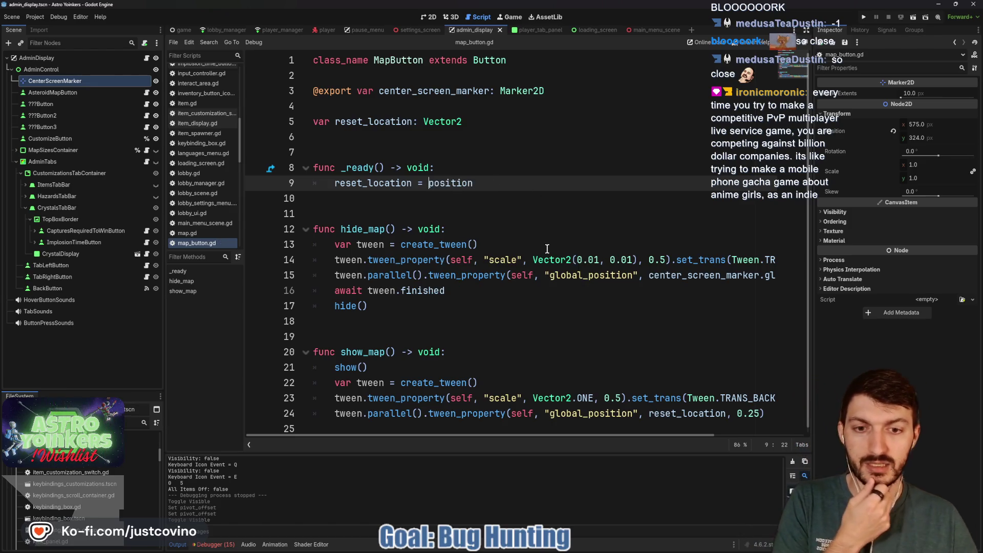
left_click(589, 276)
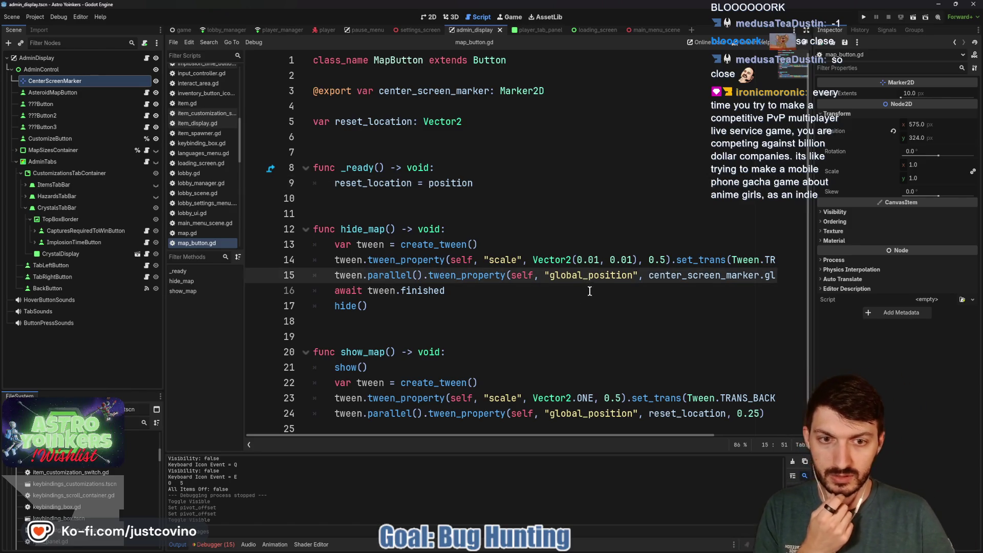
left_click_drag(551, 277, 549, 277)
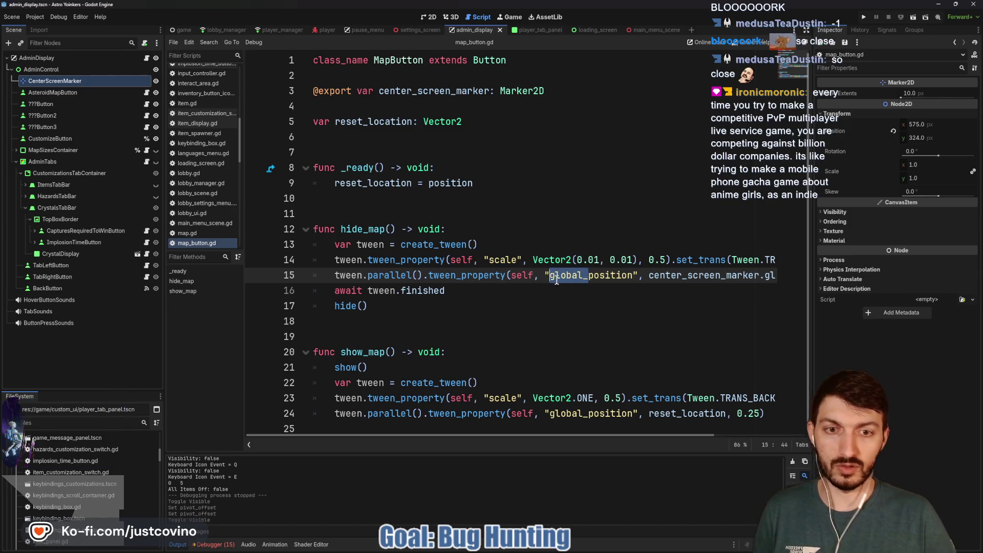
key("BackSpace")
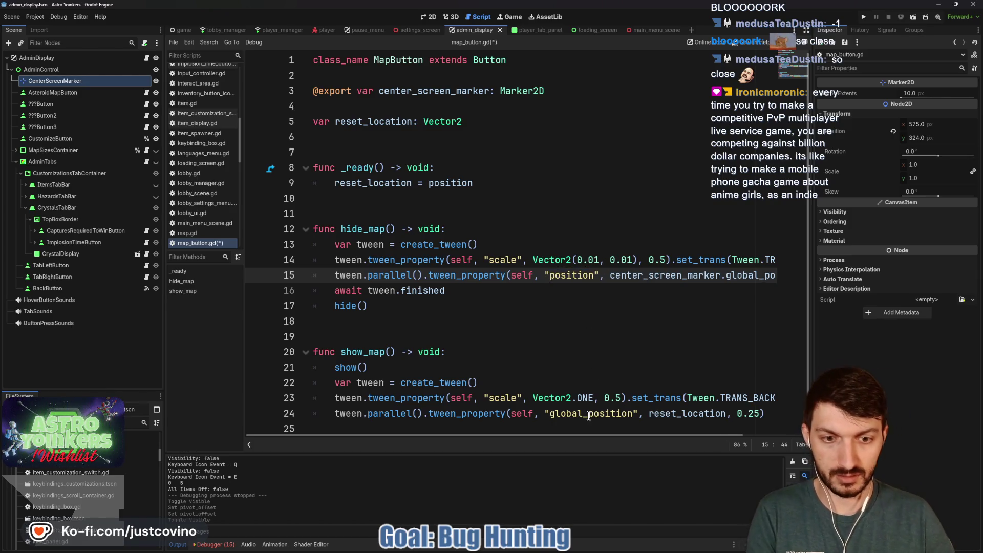
- Use position on line 24 and center_screen_marker.position on line 15, then save and run
left_click_drag(588, 415, 552, 414)
key("BackSpace")
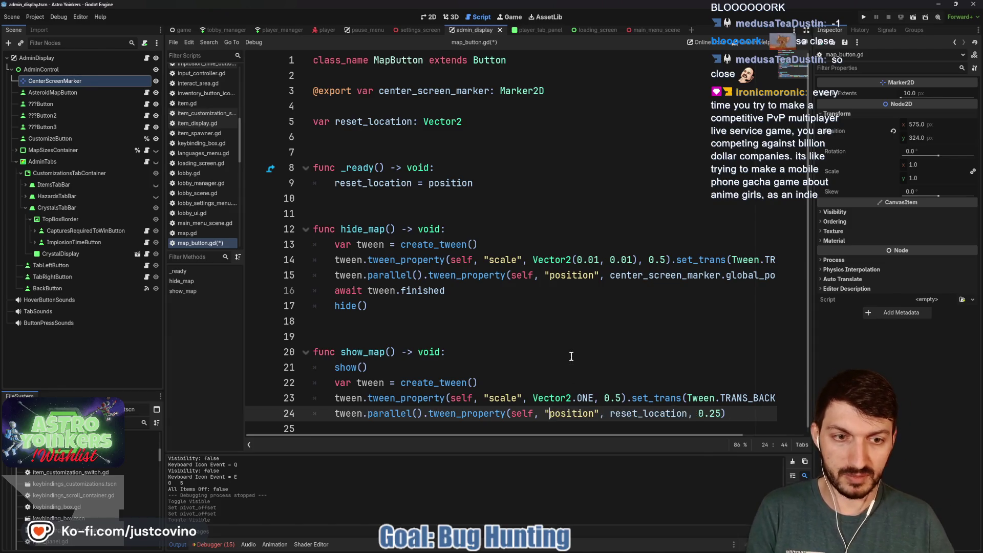
scroll(711, 285, "right", 3)
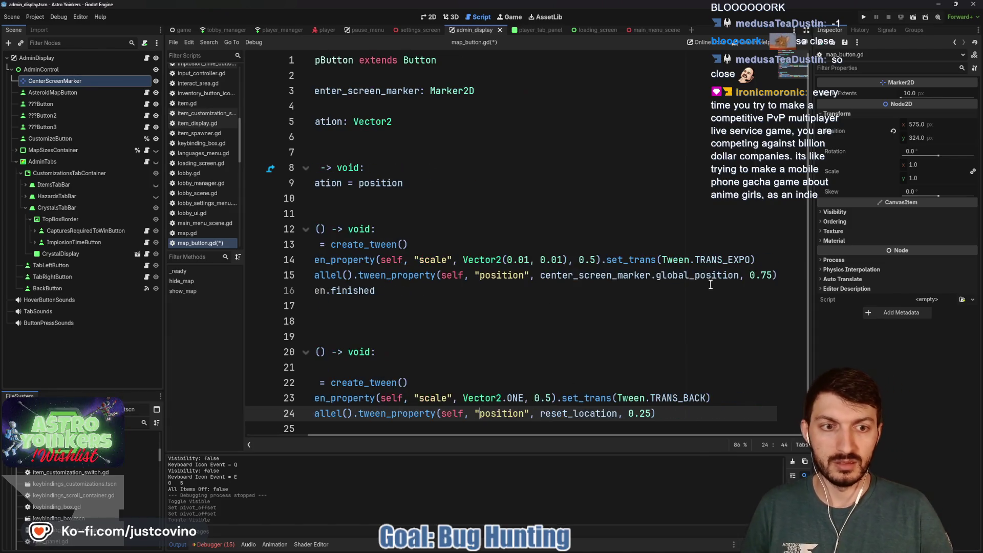
left_click(695, 275)
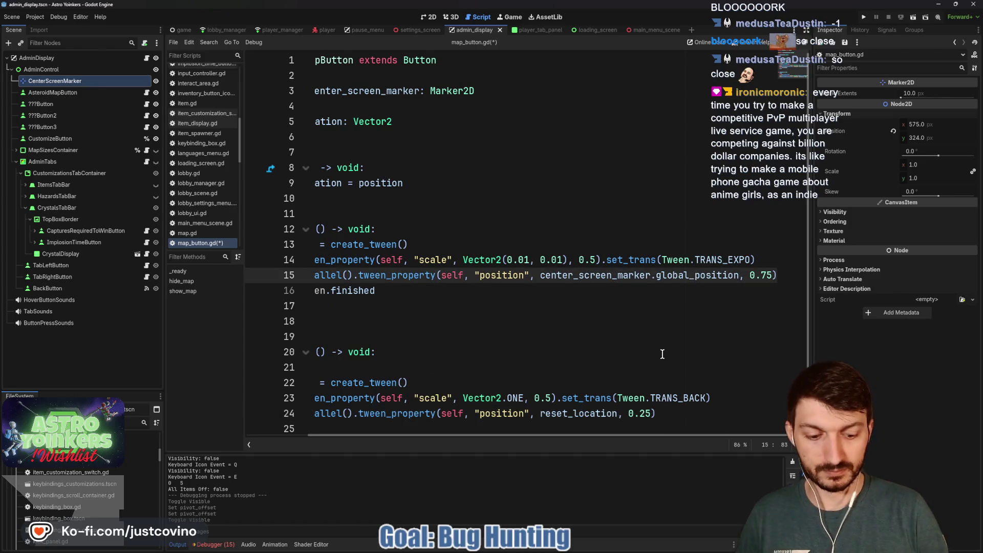
key("BackSpace")
key("BackSpace")
key("BackSpace")
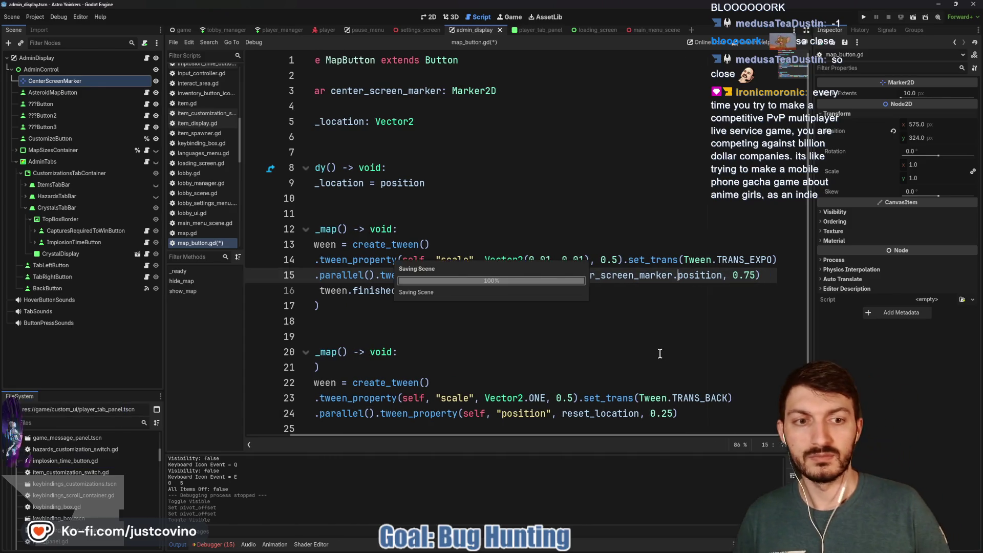
left_click(863, 17)
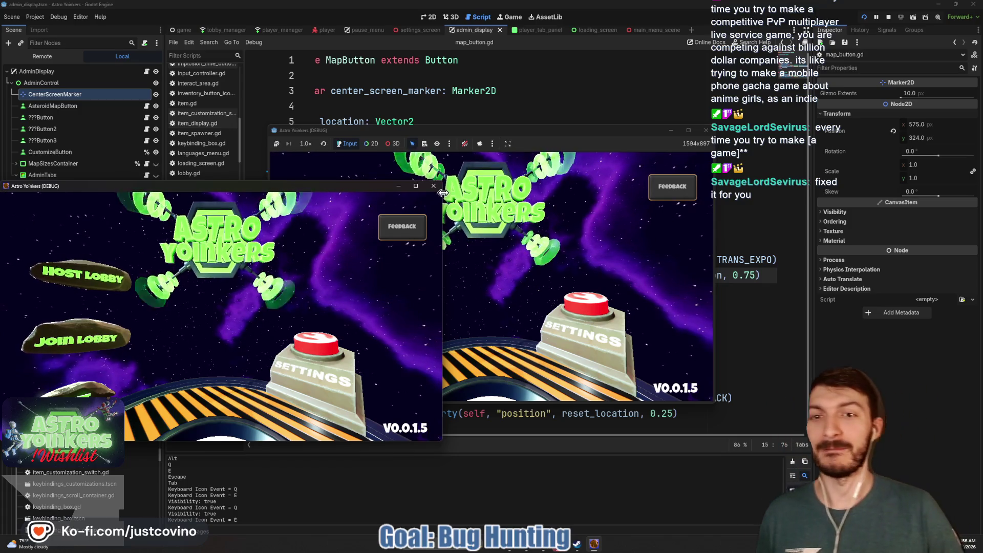
- Move the embedded game window up-left and enlarge it
left_click(561, 137)
left_click_drag(554, 130, 492, 105)
mouse_move(646, 375)
left_mouse_down()
mouse_move(673, 397)
mouse_move(834, 460)
mouse_move(842, 481)
left_mouse_up()
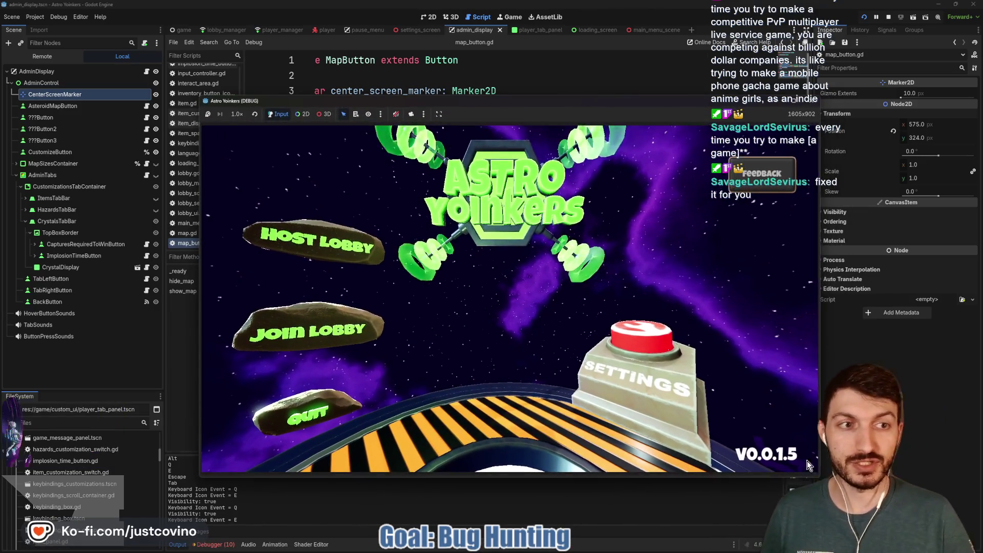
left_click_drag(536, 102, 517, 73)
- Host a private lobby, walk to the customize console and open Customize
left_click(307, 211)
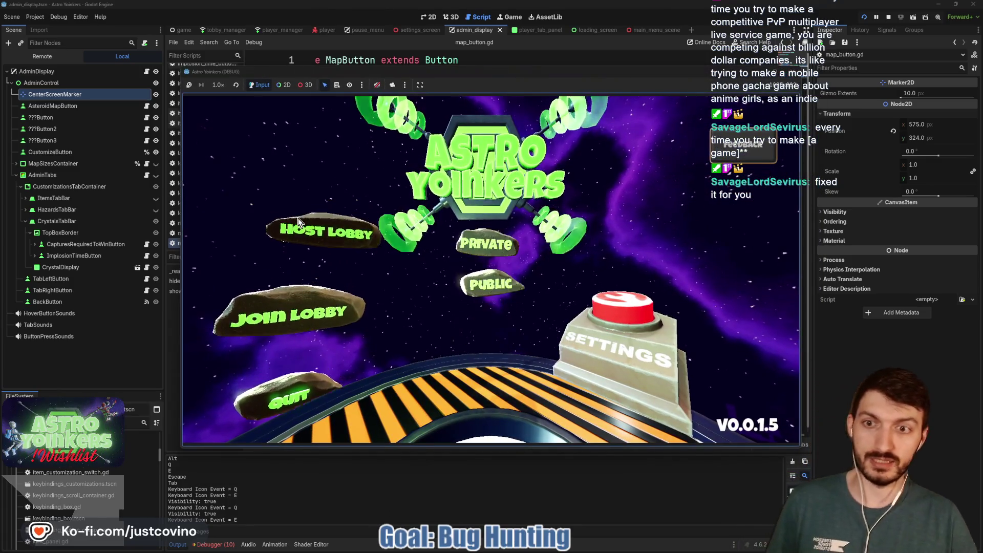
left_click(417, 204)
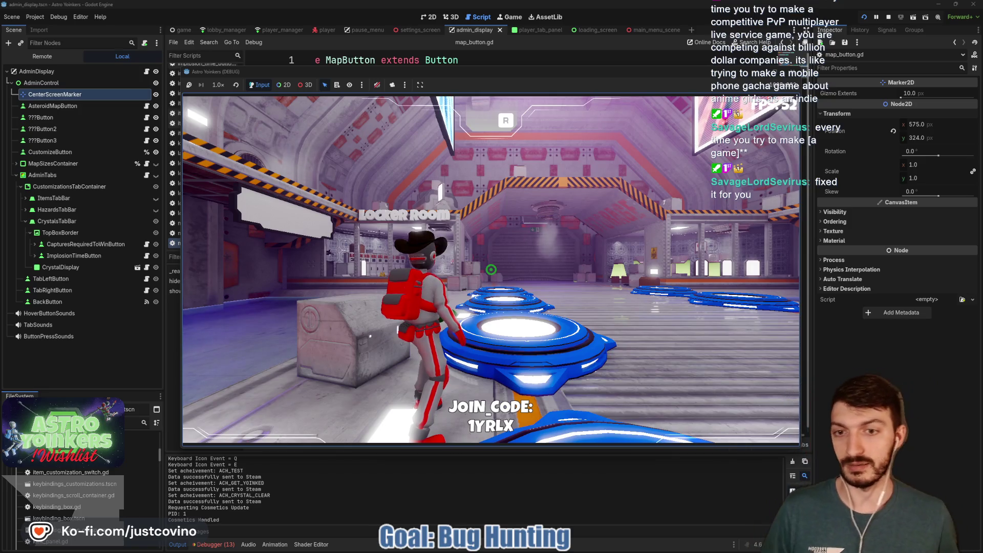
key("w")
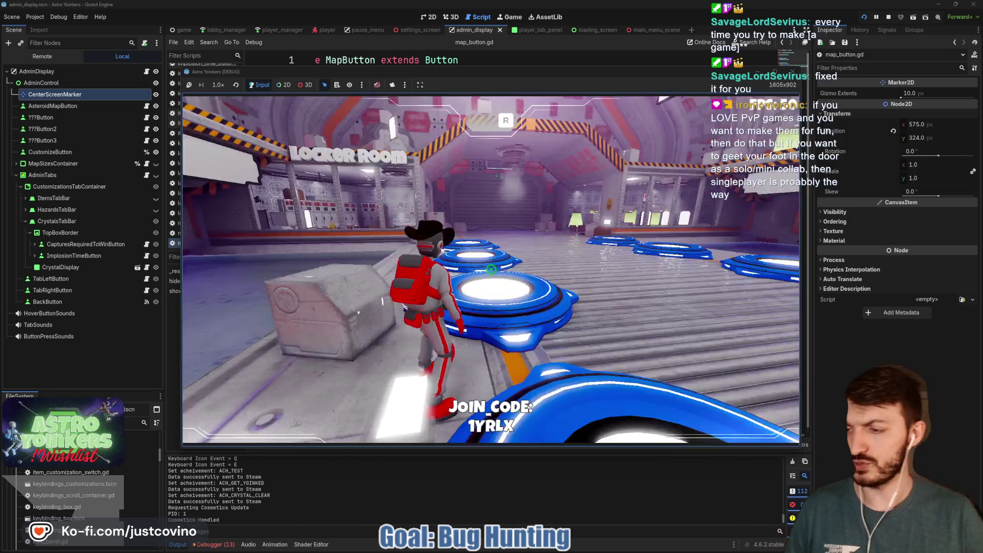
key("w")
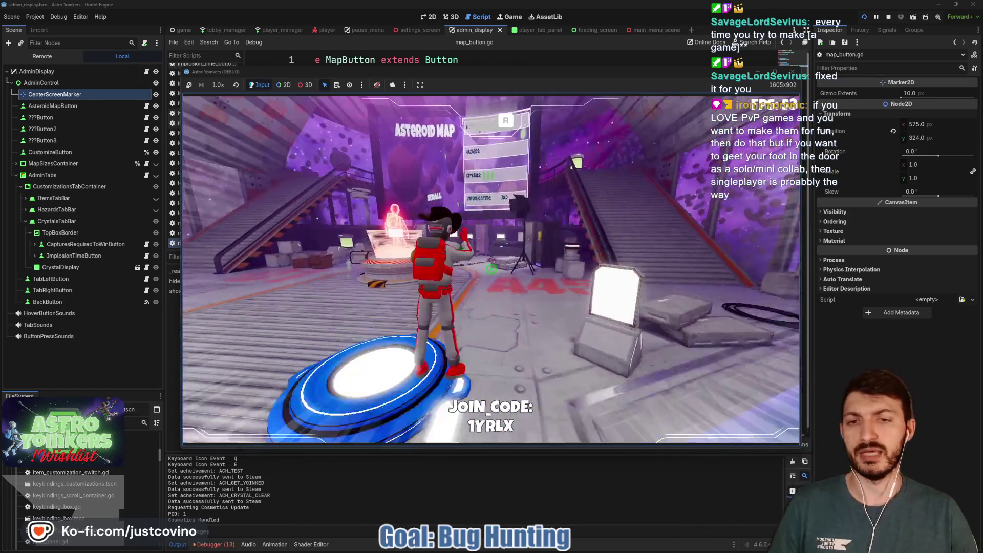
key("w")
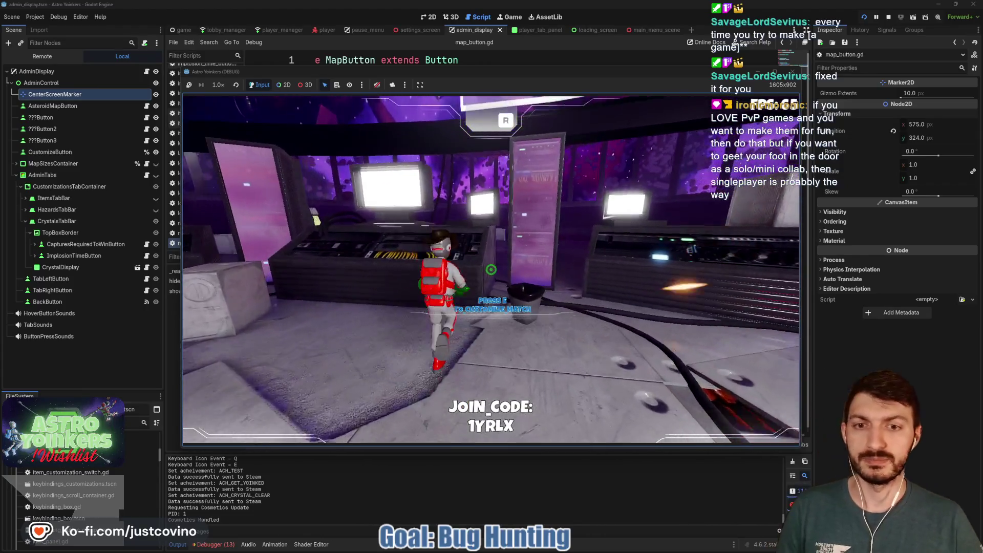
key("e")
left_click(479, 367)
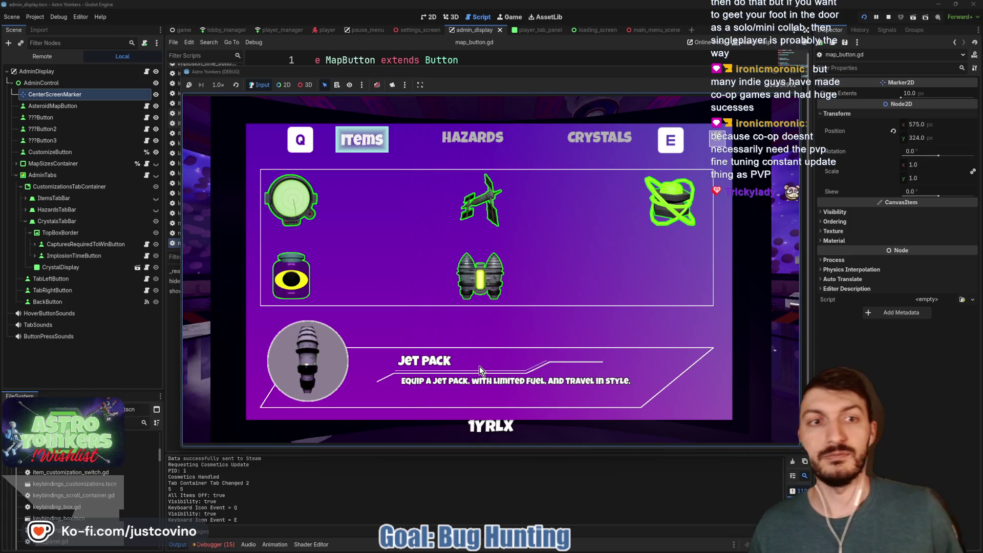
- Close and reopen the customization panel twice with Escape and Customize
key("Escape")
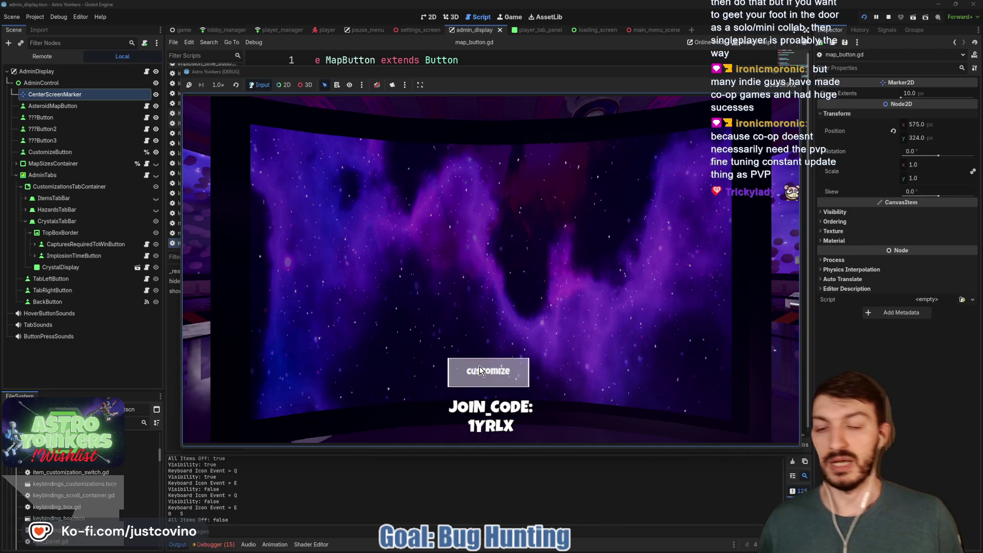
left_click(479, 368)
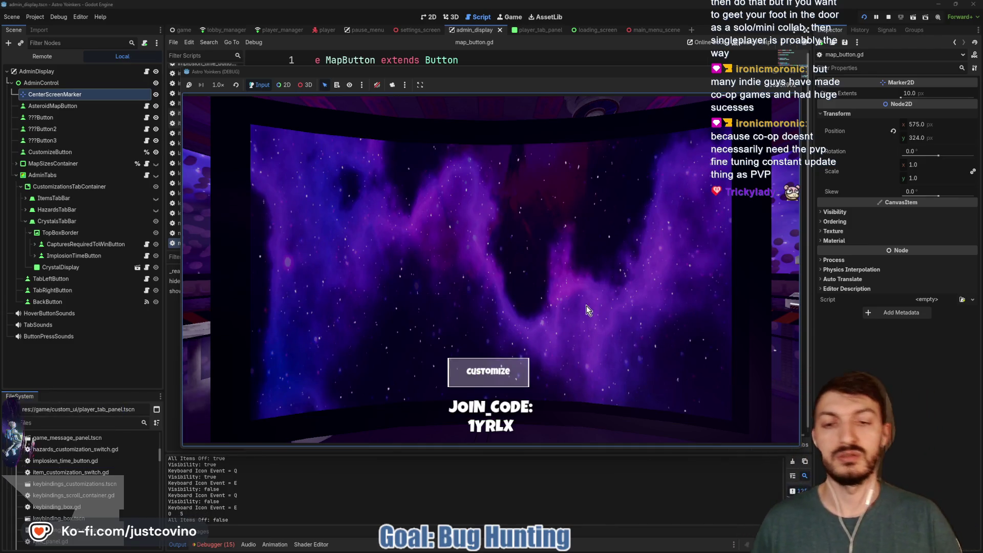
key("Escape")
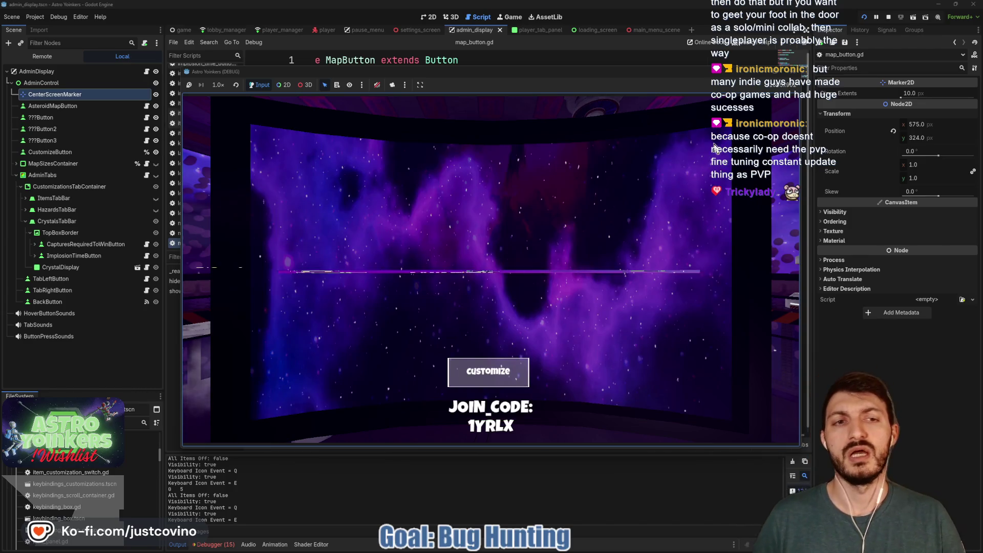
left_click(491, 373)
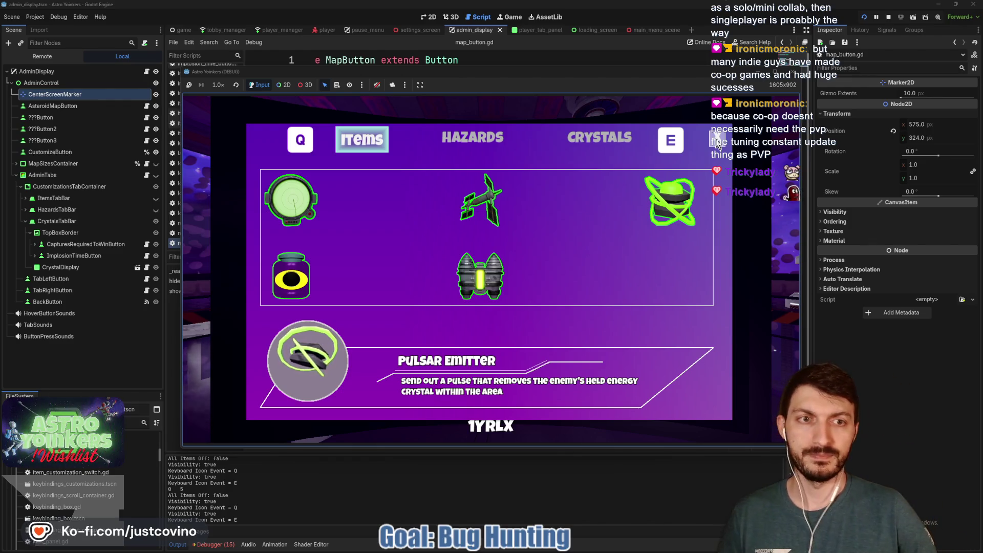
- Close and reopen customization to confirm the map buttons return, then stop the game
left_click(716, 142)
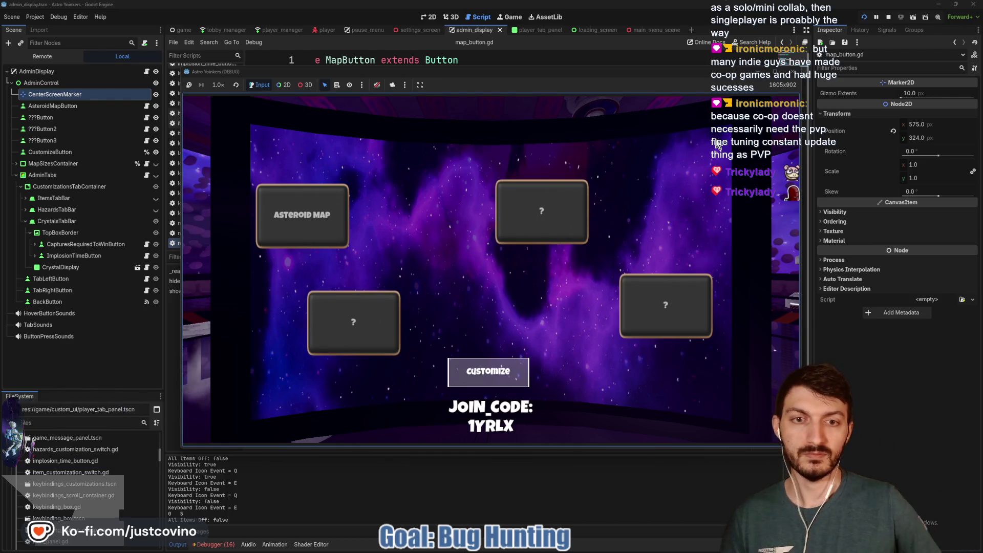
left_click(476, 378)
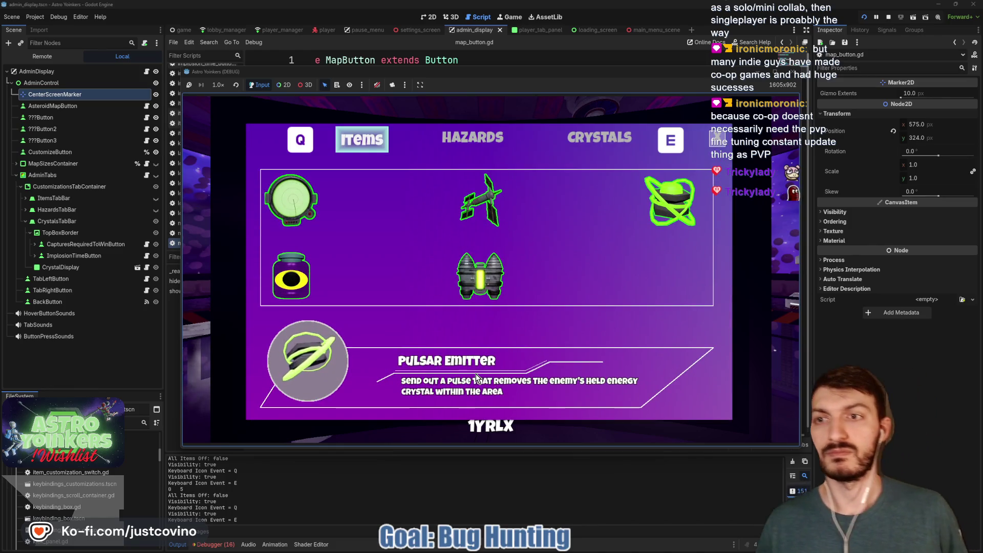
key("Escape")
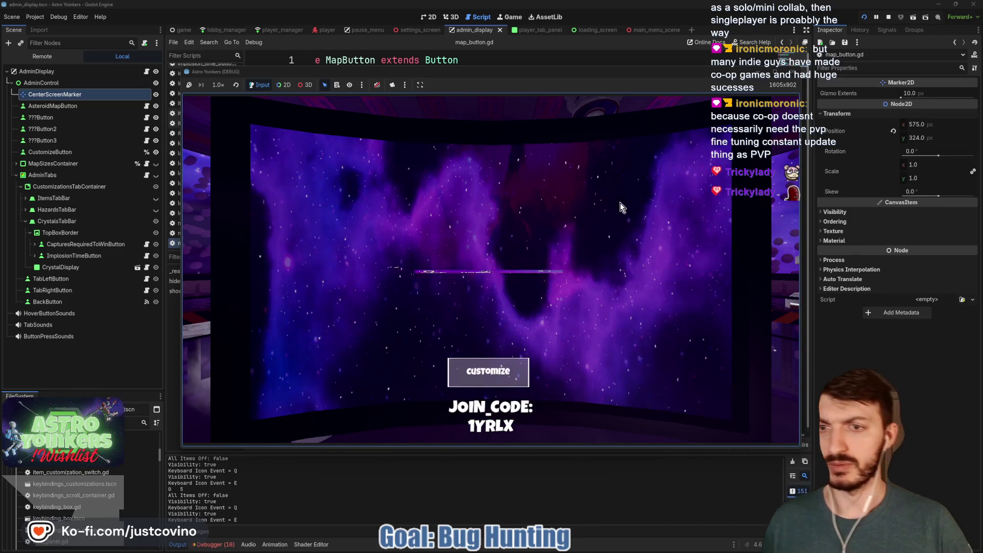
left_click(468, 376)
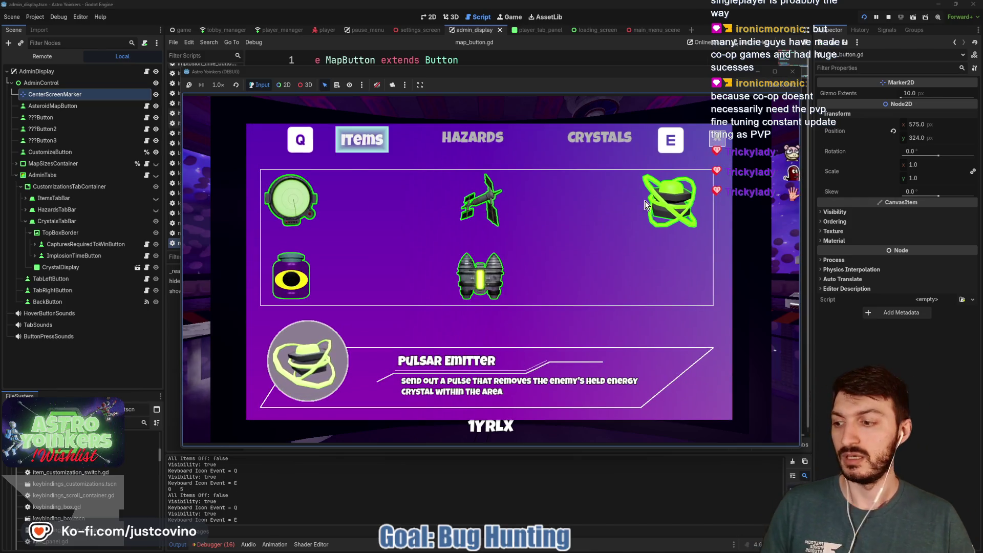
left_click(888, 17)
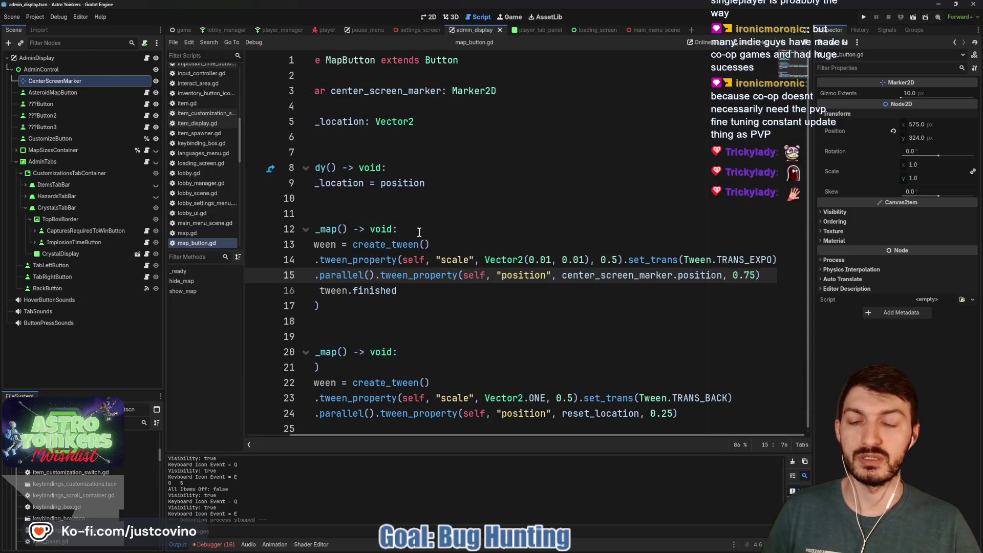
- Make AdminTabs visible and bring its panel into view on the 2D canvas
scroll(378, 202, "left", 2)
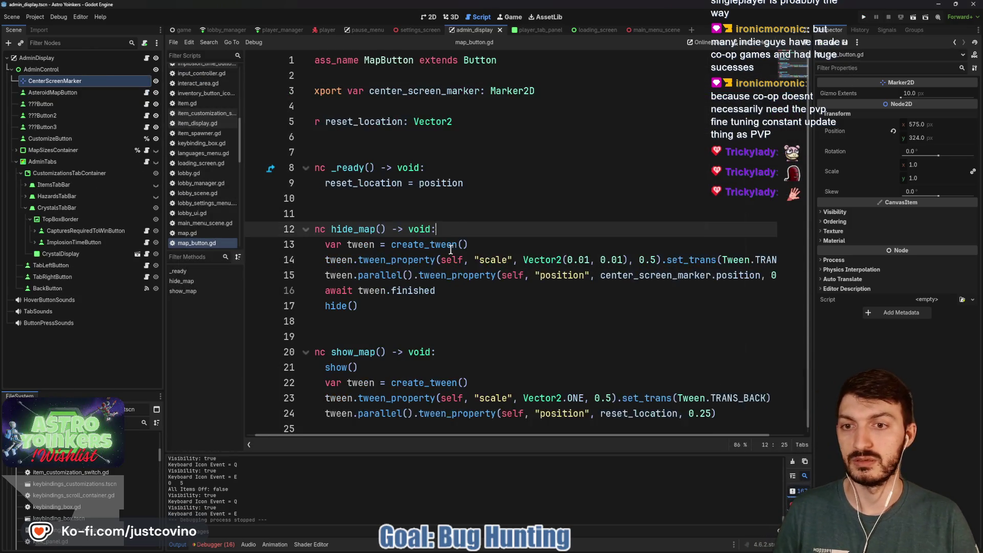
left_click(84, 162)
left_click(157, 161)
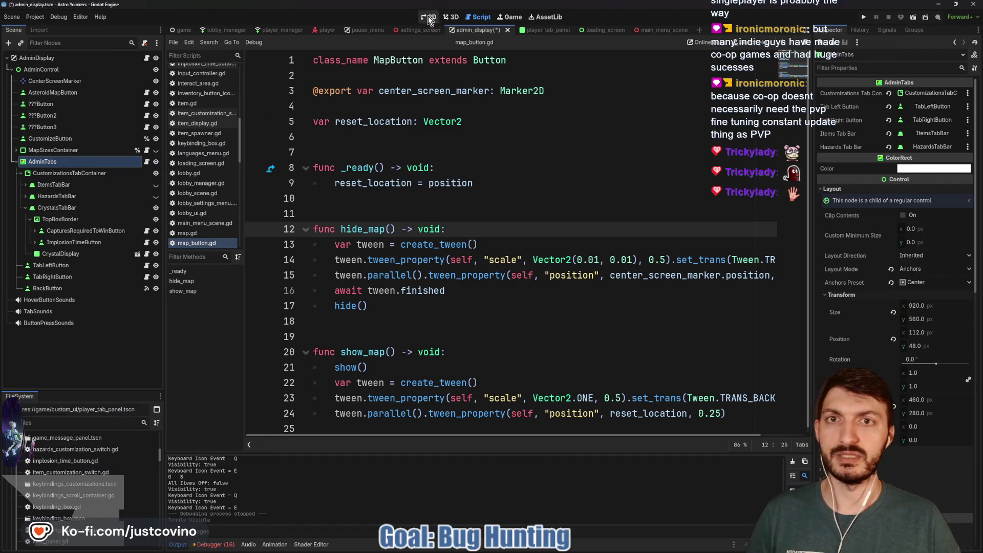
left_click(430, 17)
mouse_move(351, 105)
left_mouse_down()
mouse_move(366, 275)
mouse_move(366, 264)
left_mouse_up()
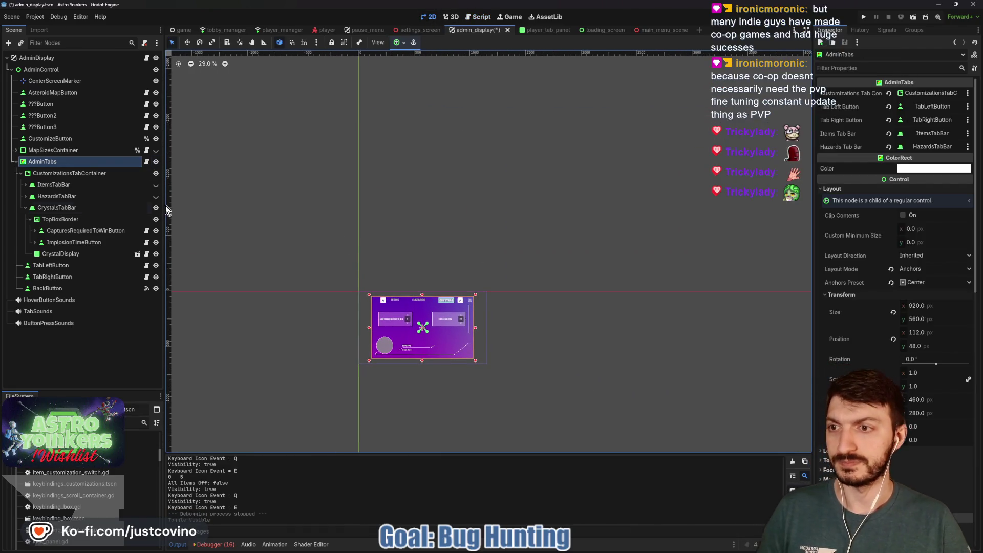
- Show the Items tab instead of Crystals in the admin tabs
left_click(25, 208)
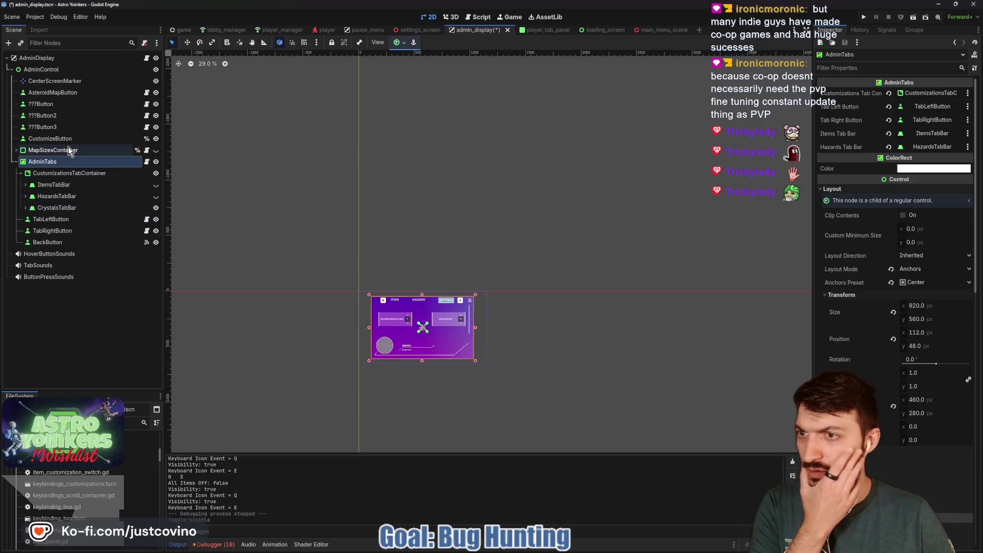
left_click(156, 186)
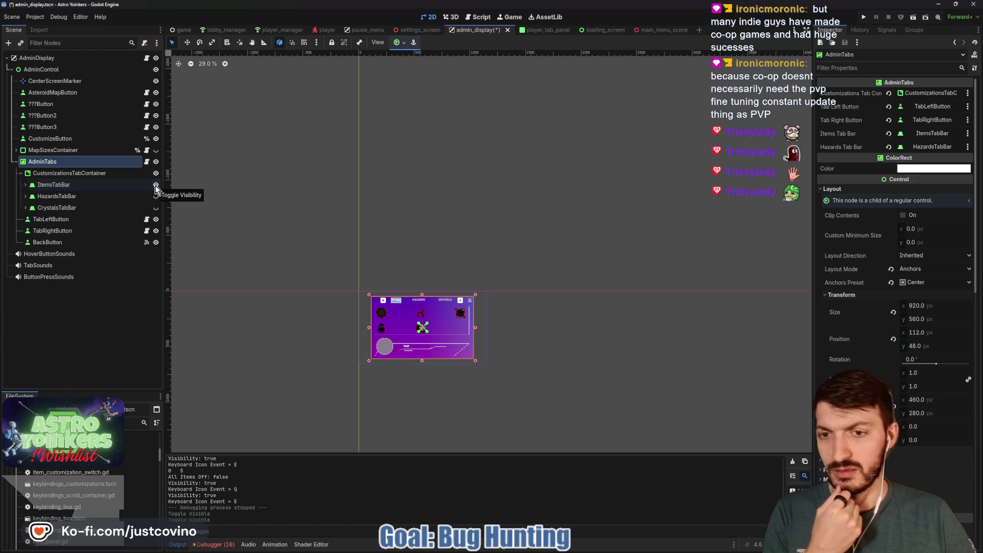
left_click(21, 173)
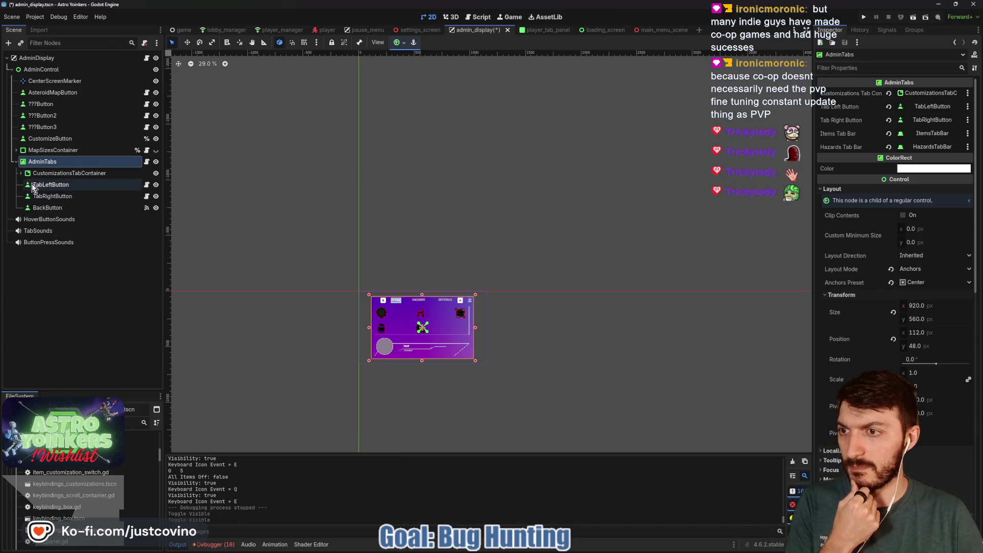
left_click(20, 174)
- Expand ItemsTabBar and open its ItemDisplay child scene in the editor
left_click(30, 186)
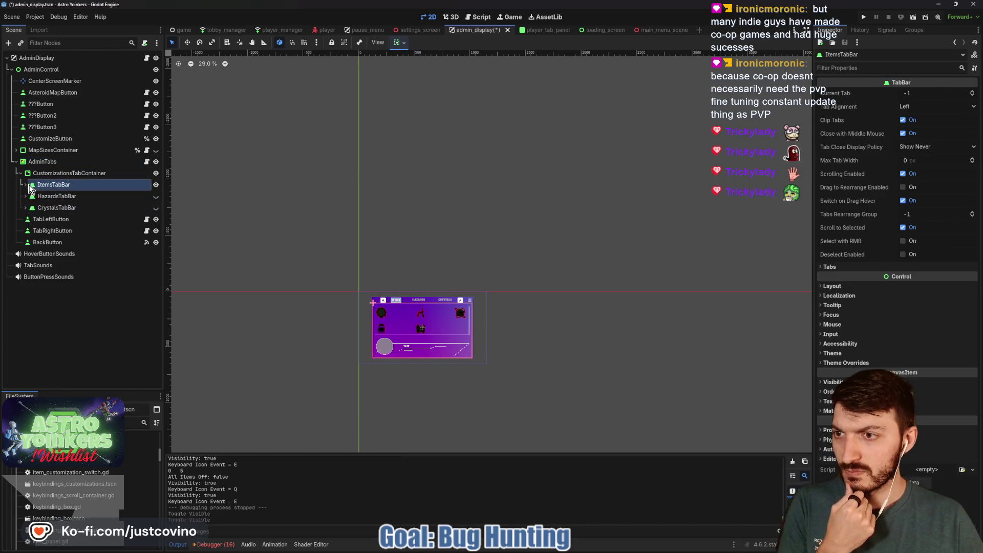
left_click(25, 184)
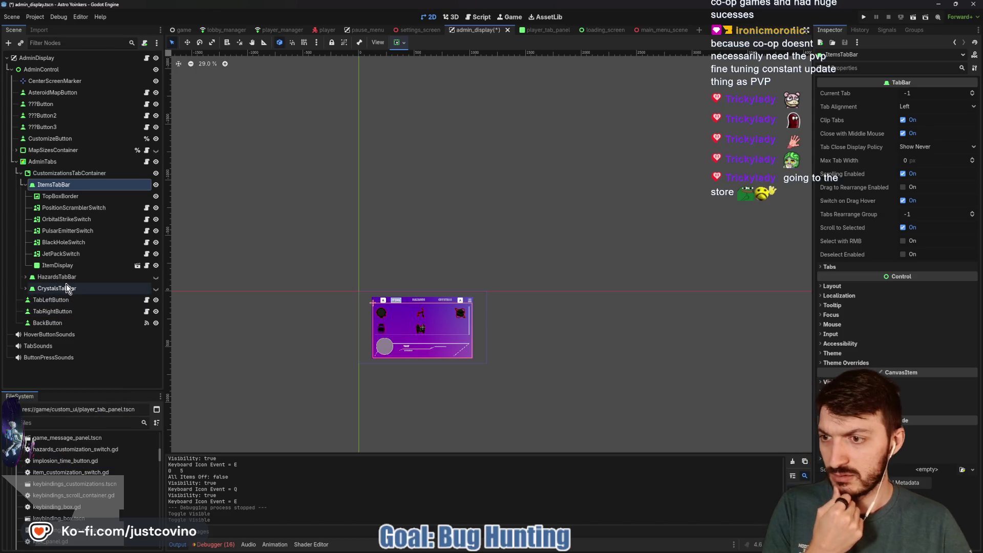
left_click(59, 266)
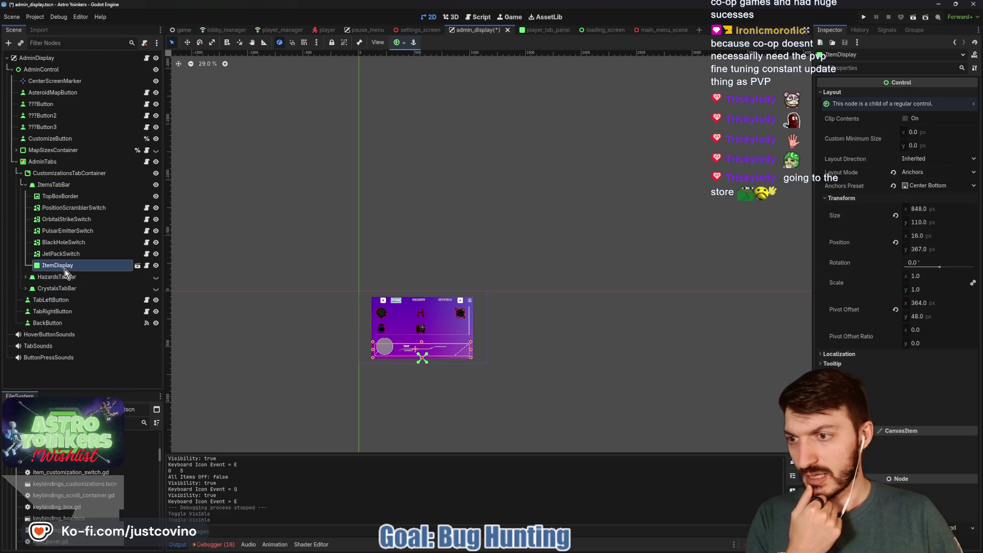
left_click(135, 267)
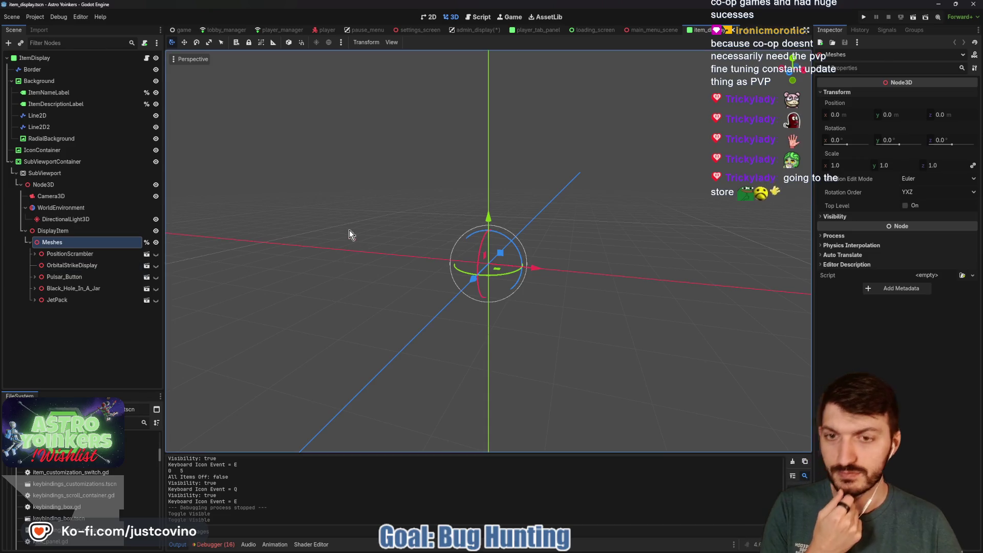
- Move the item display's SubViewportContainer to (-3280, -4146) in the 2D view
left_click(429, 21)
scroll(374, 180, "down", 10)
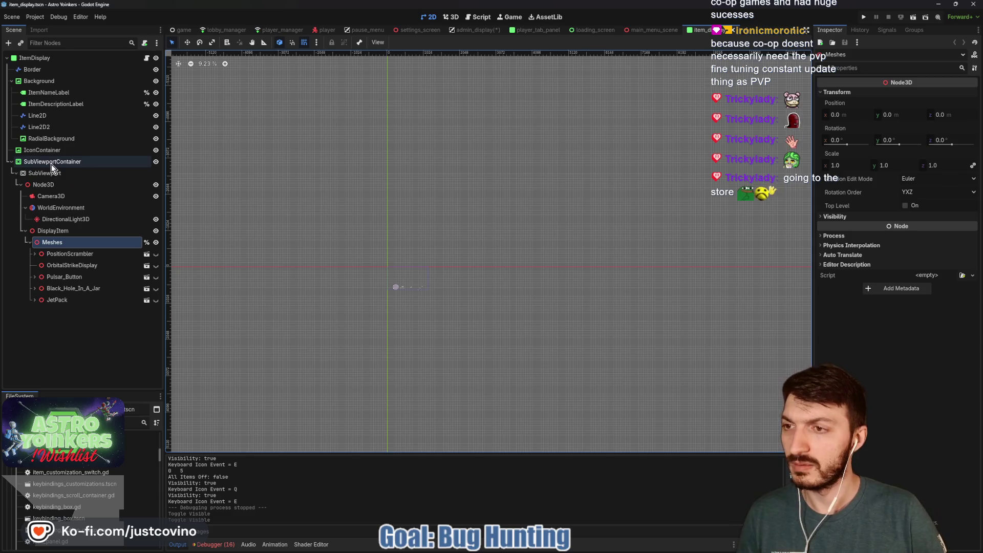
left_click(155, 253)
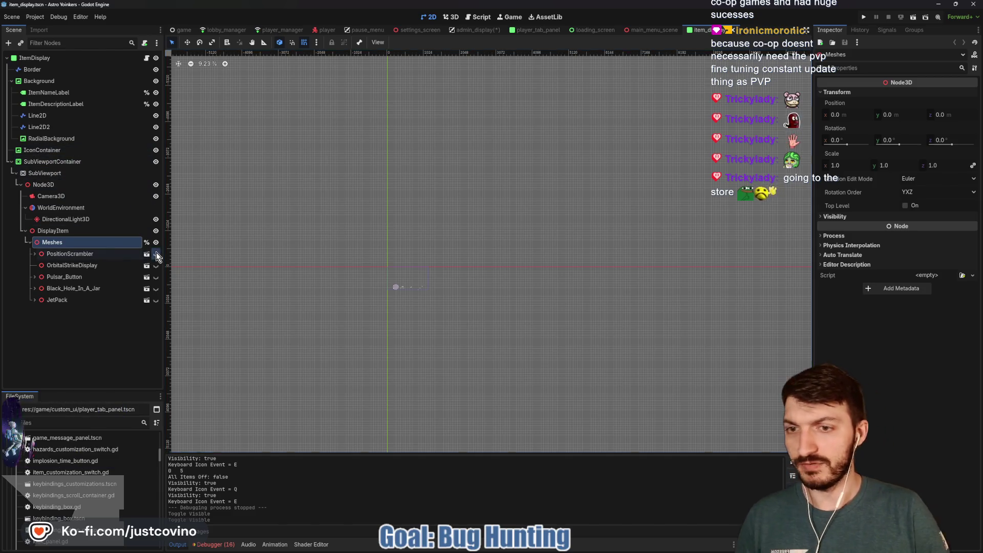
scroll(417, 248, "up", 3)
left_click(367, 258)
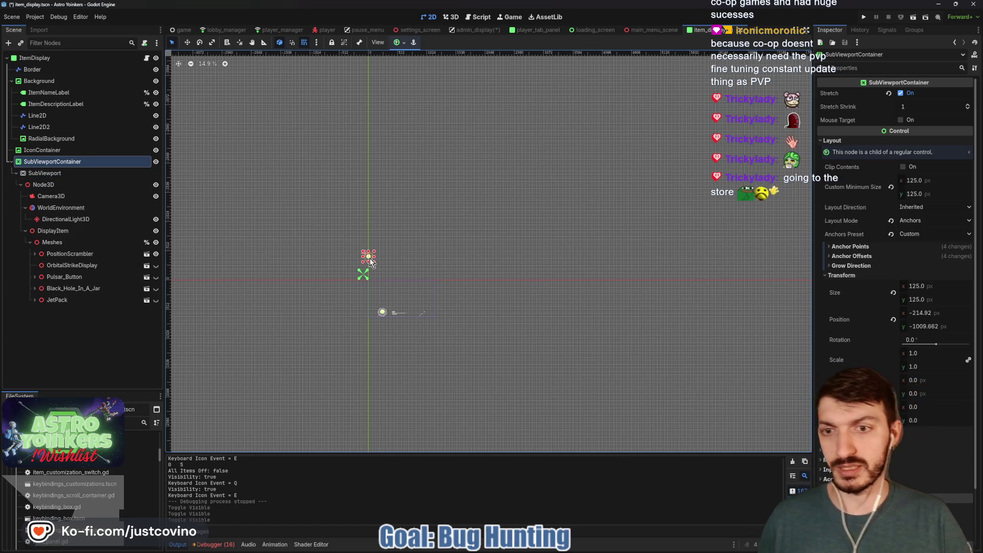
left_click_drag(369, 257, 194, 78)
- Save the item_display scene and close its tab
key("ctrl+s")
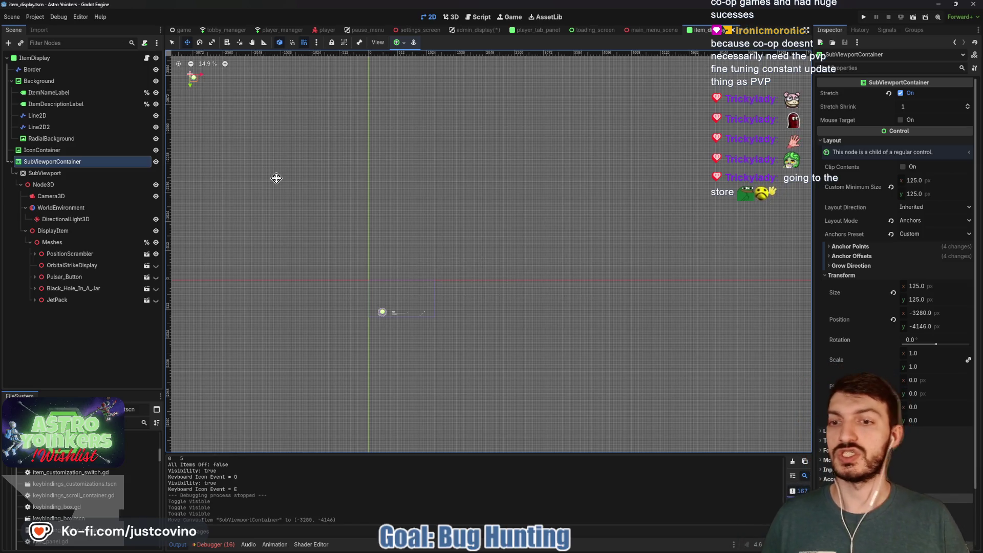
key("ctrl+s")
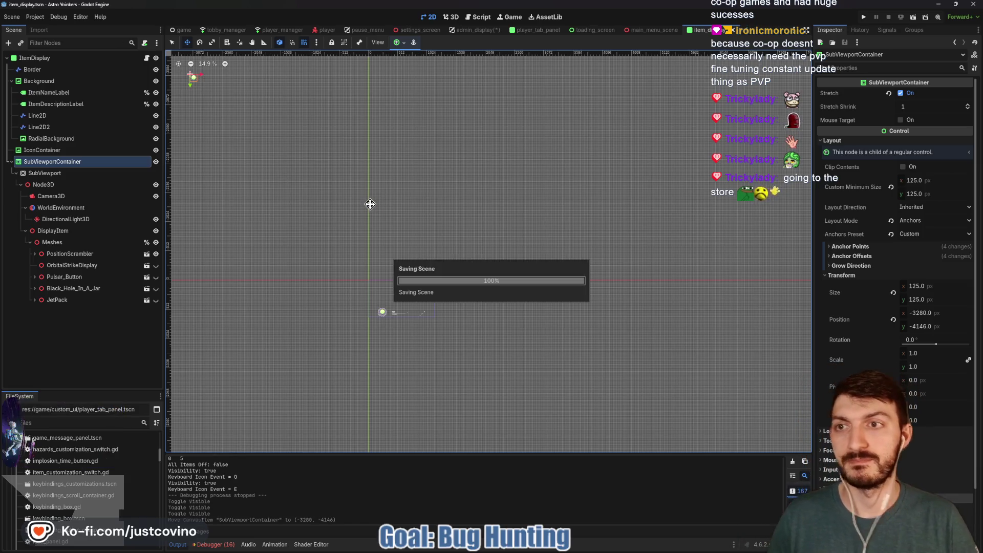
key("q")
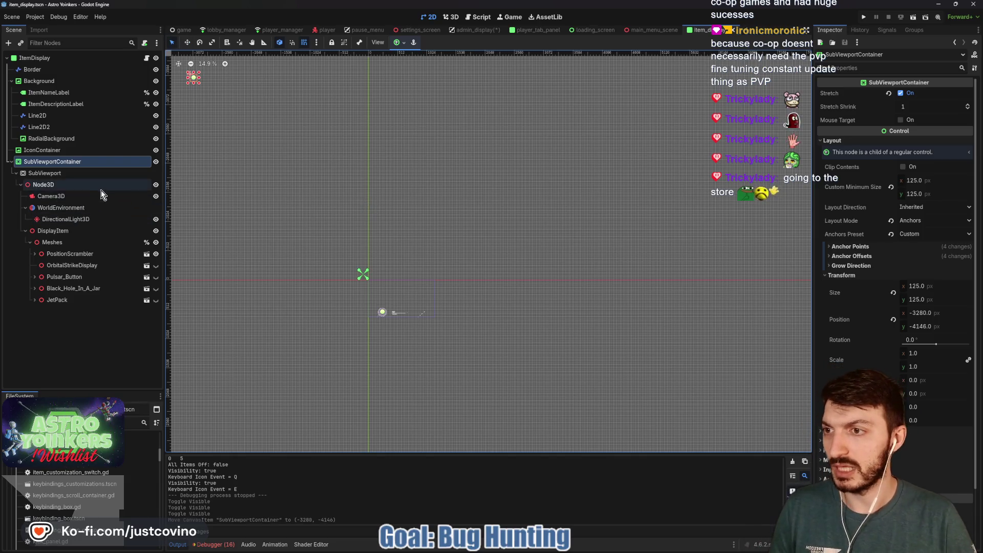
left_click(733, 32)
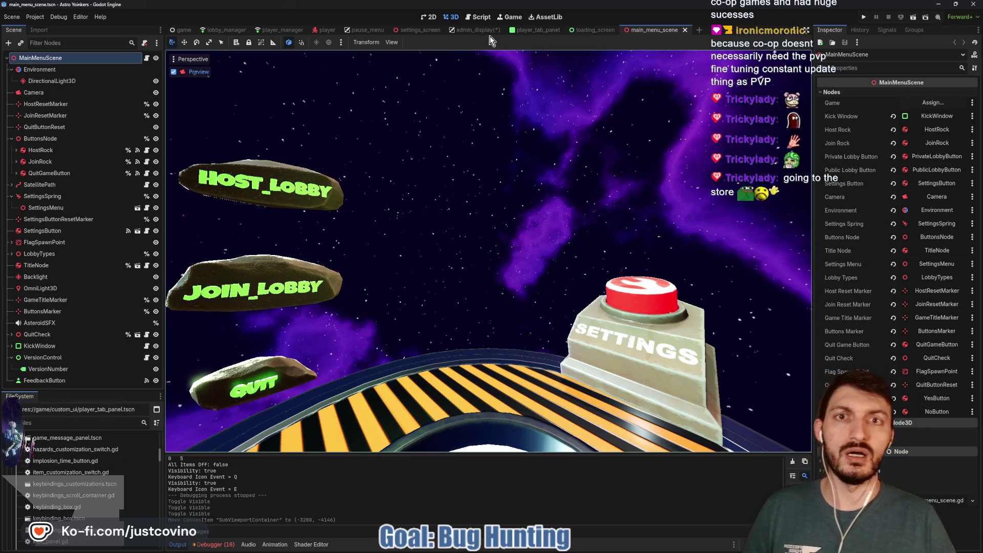
- Make HazardsTabBar visible in admin_display and open HazardDisplay for editing
left_click(473, 30)
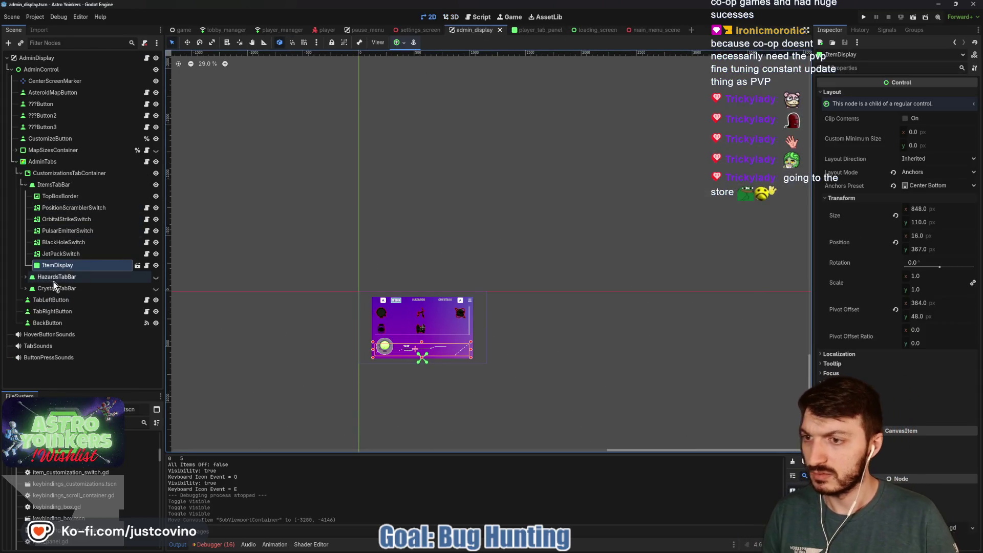
left_click(156, 277)
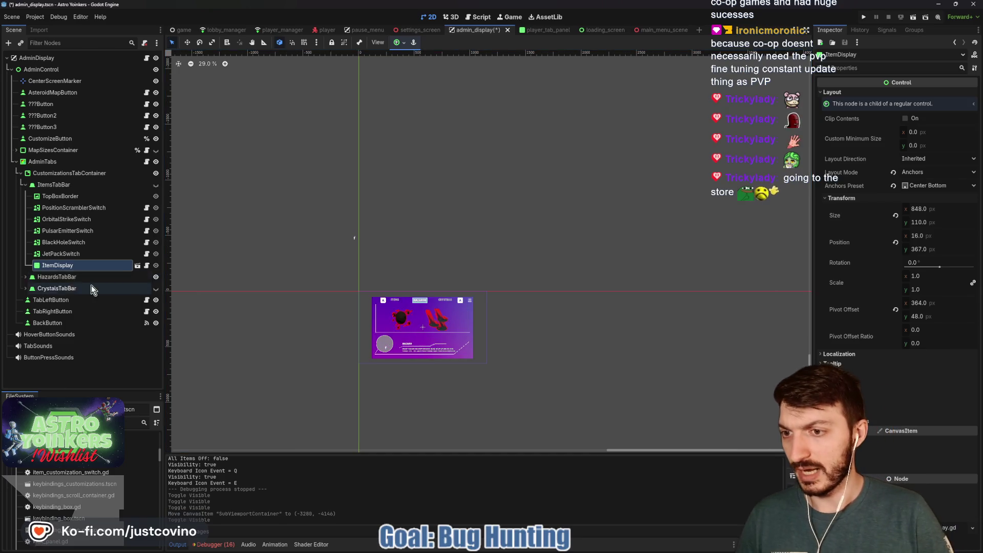
left_click(26, 277)
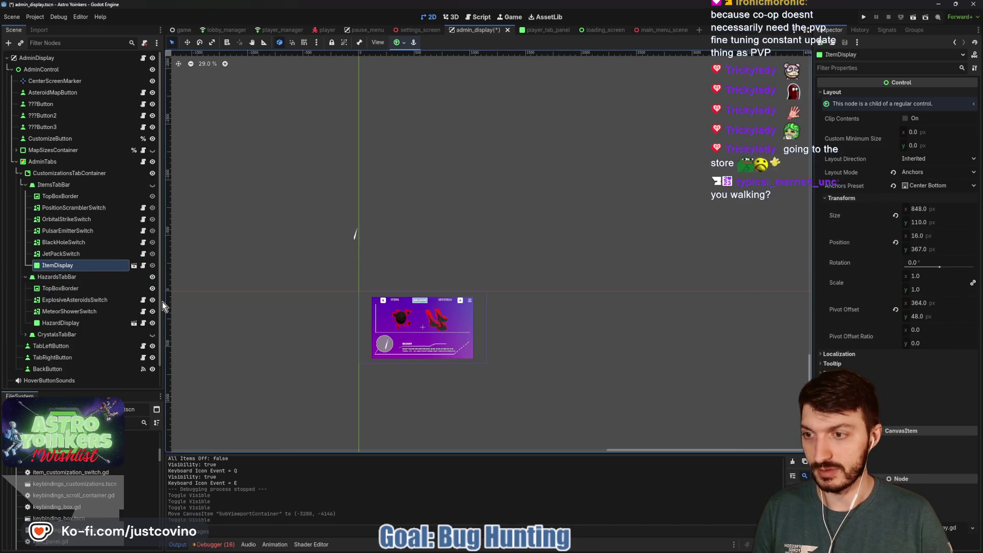
left_click(82, 321)
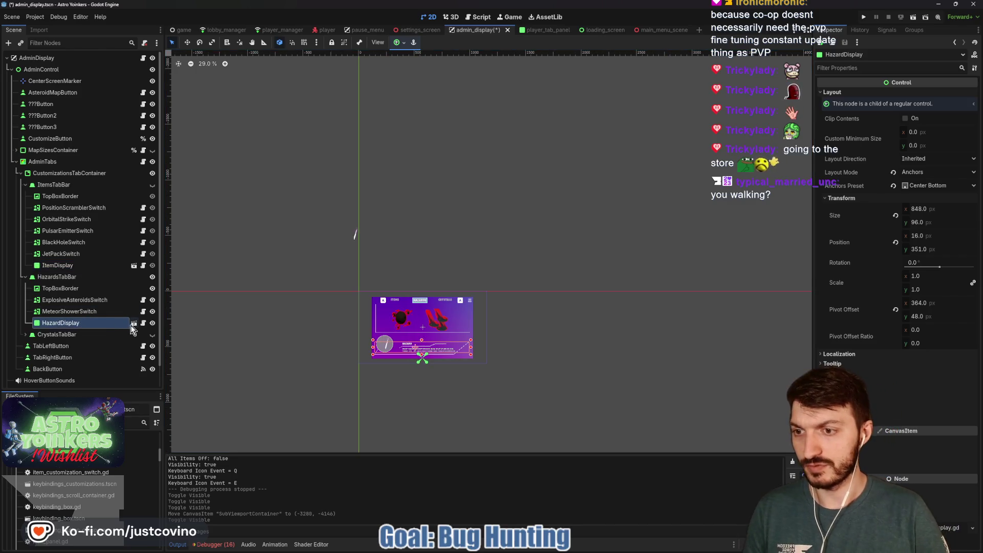
left_click(132, 324)
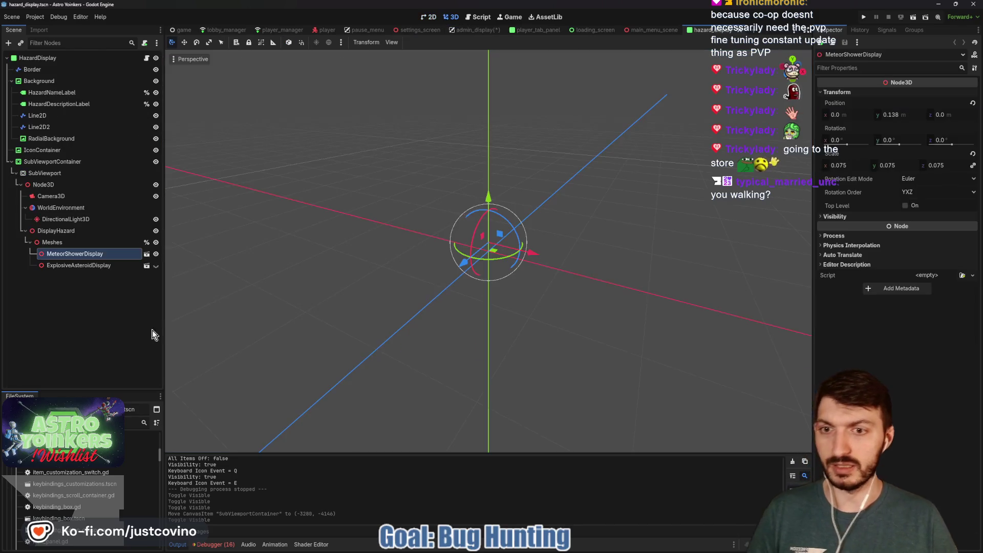
- Move the hazard SubViewportContainer to (-2072, -2418), save the scene and close it
left_click(424, 15)
scroll(332, 169, "down", 5)
scroll(329, 169, "down", 2)
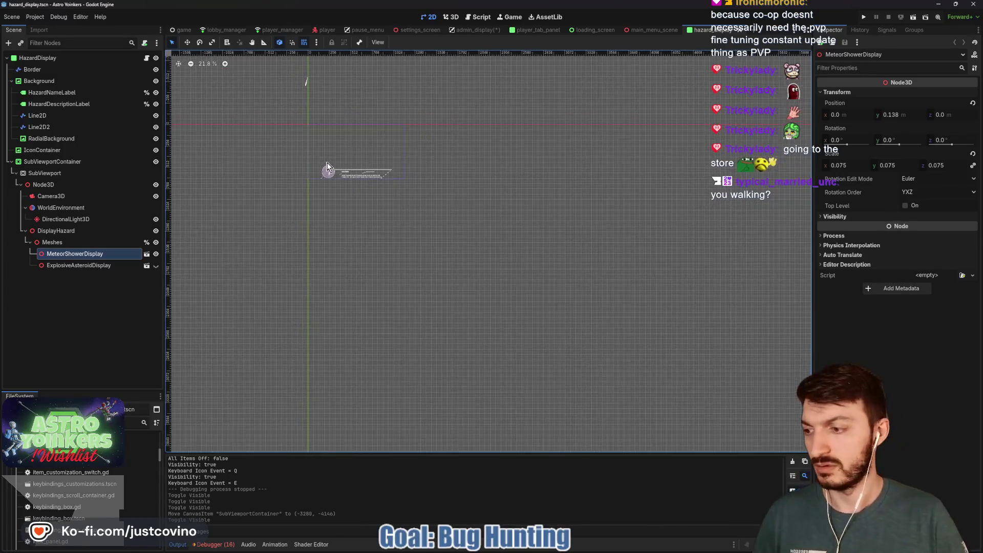
left_click_drag(293, 131, 329, 227)
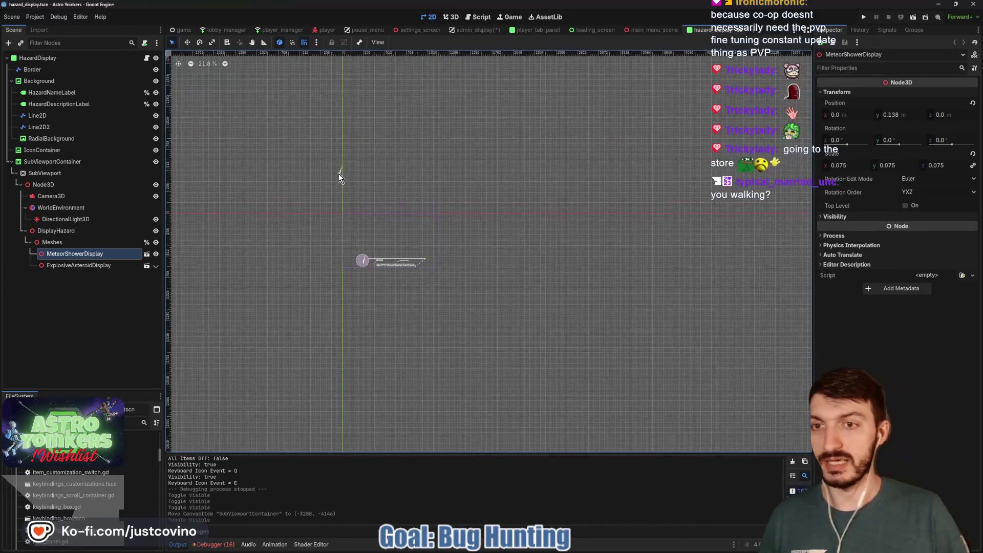
left_click(340, 171)
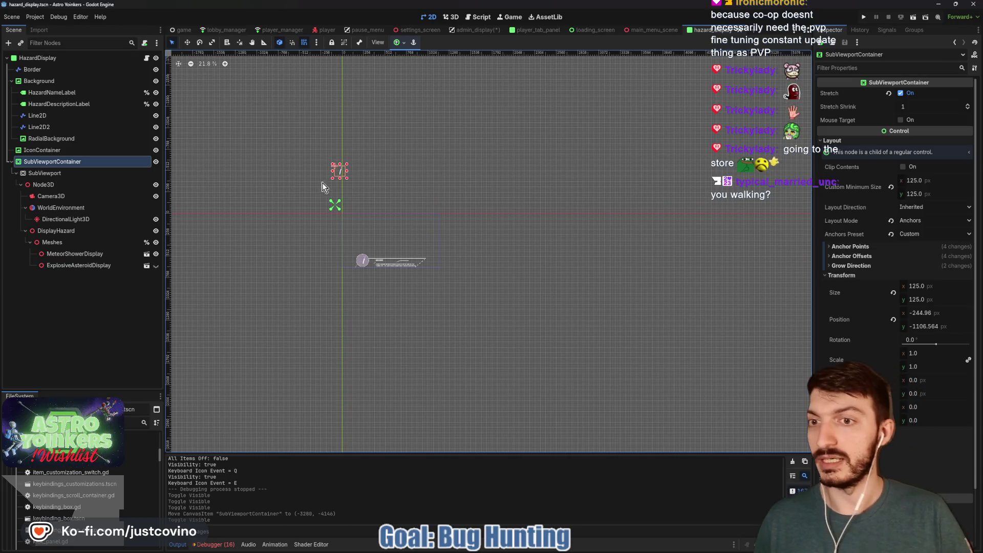
left_click_drag(341, 175, 192, 69)
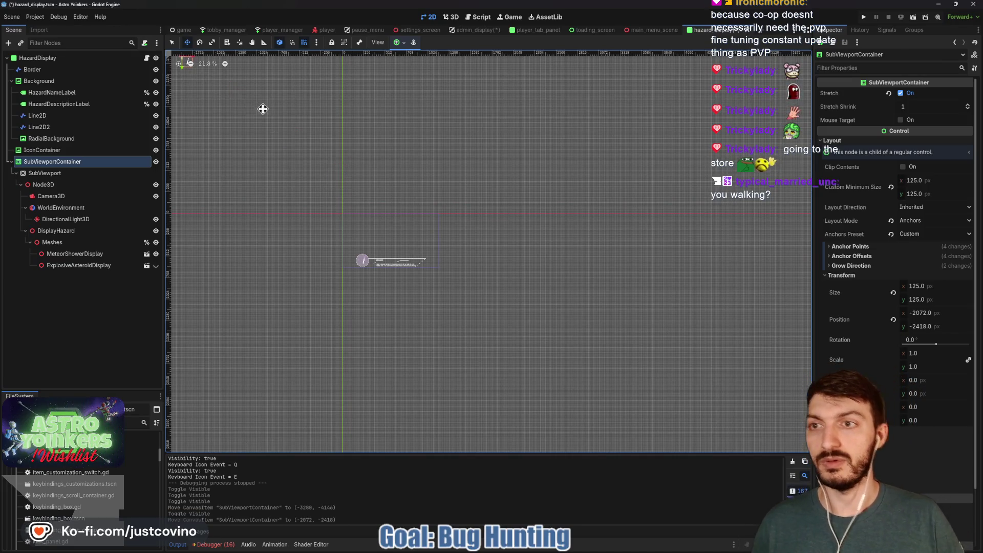
key("ctrl+s")
key("q")
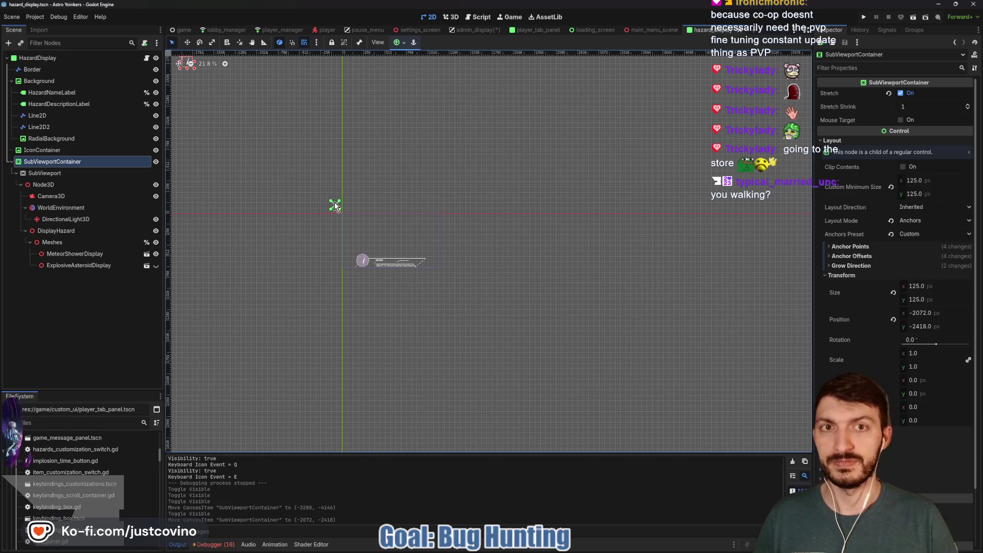
left_click(742, 31)
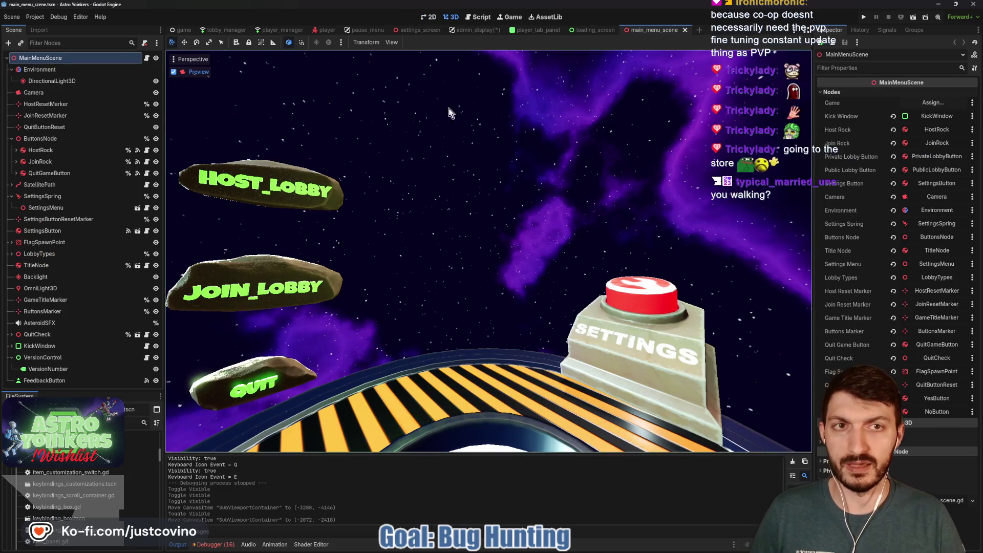
- Close main_menu_scene, make CrystalsTabBar visible in admin_display, and open CrystalDisplay
left_click(685, 30)
left_click(474, 30)
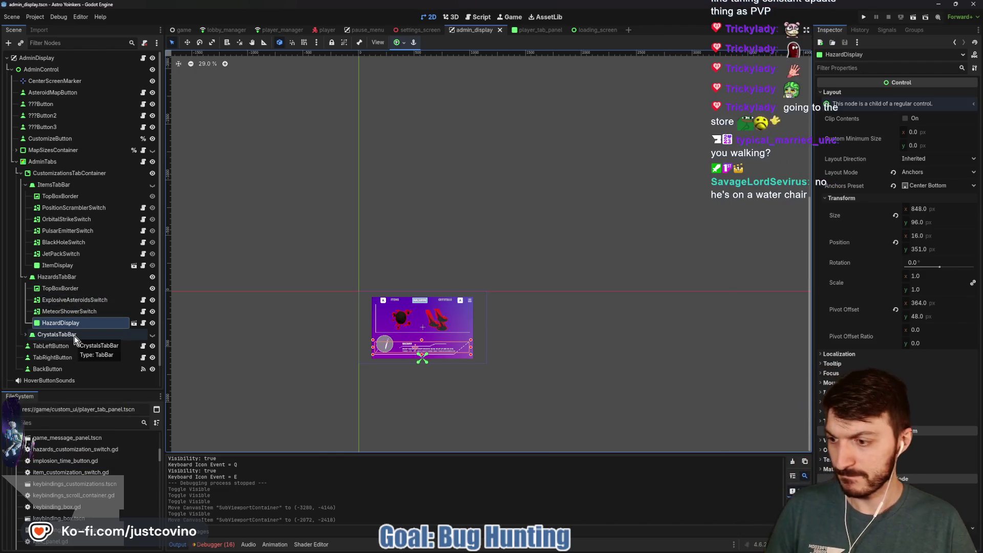
left_click(153, 335)
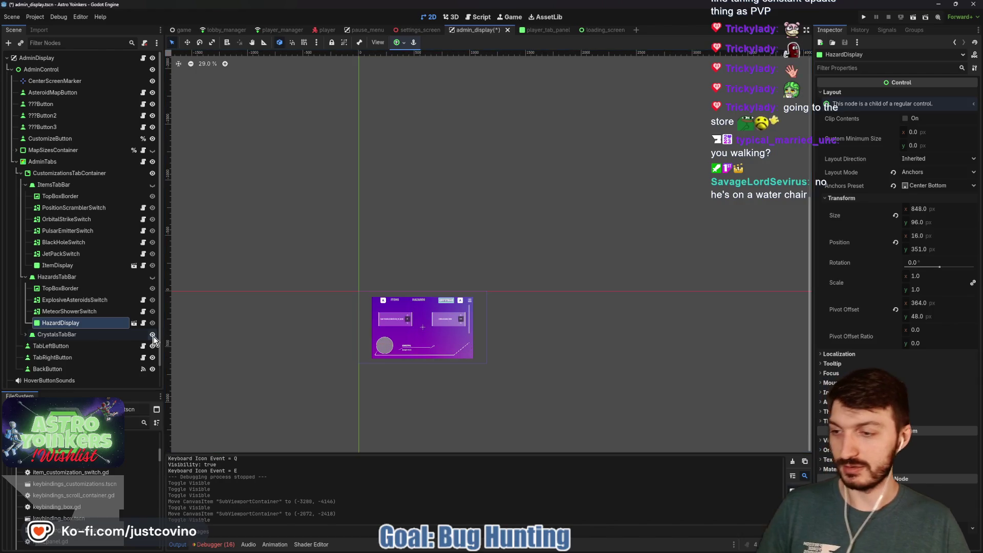
left_click(24, 336)
scroll(29, 339, "down", 2)
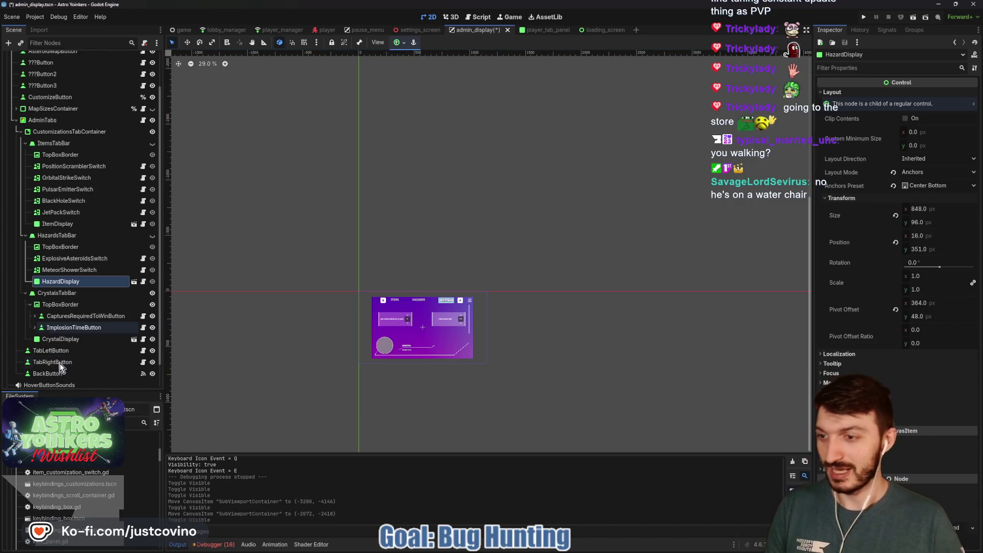
left_click(134, 339)
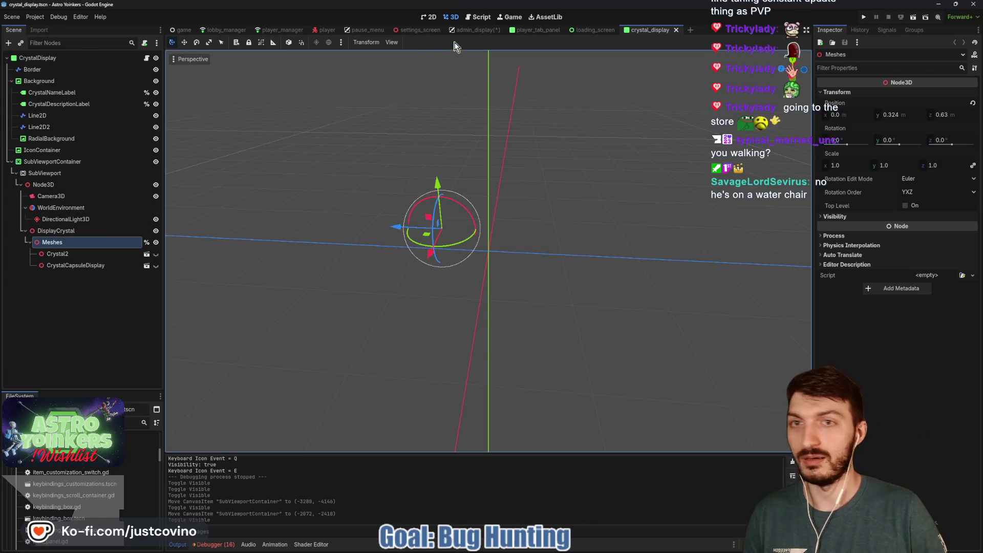
- Move the crystal display's SubViewportContainer to (-3851, -3186) in the 2D view
left_click(429, 18)
scroll(256, 168, "down", 3)
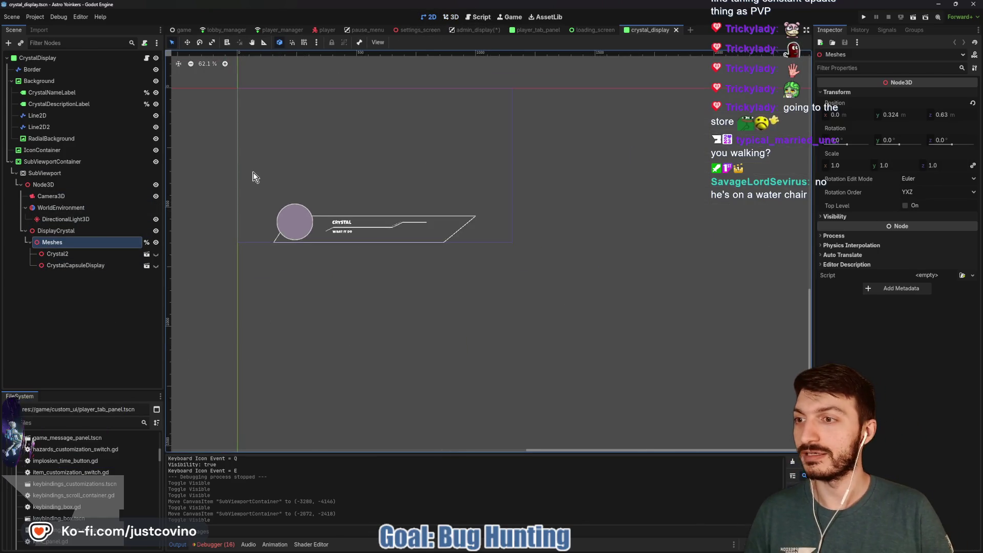
left_click_drag(252, 176, 306, 288)
left_click(74, 162)
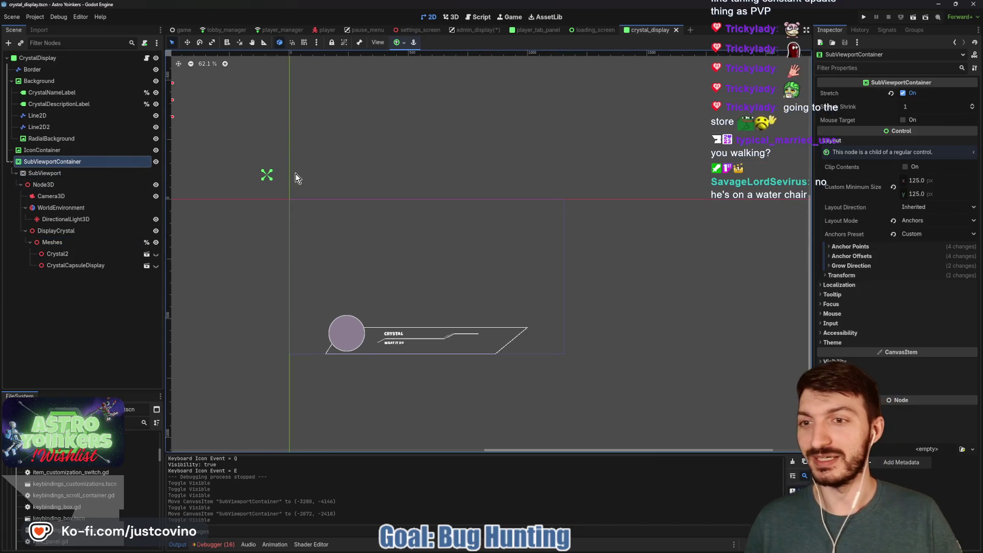
scroll(296, 173, "down", 2)
left_click_drag(296, 174, 449, 287)
scroll(449, 287, "down", 3)
key("w")
left_click_drag(388, 273, 180, 76)
- Save the crystal display scene and return to admin_display
key("ctrl+s")
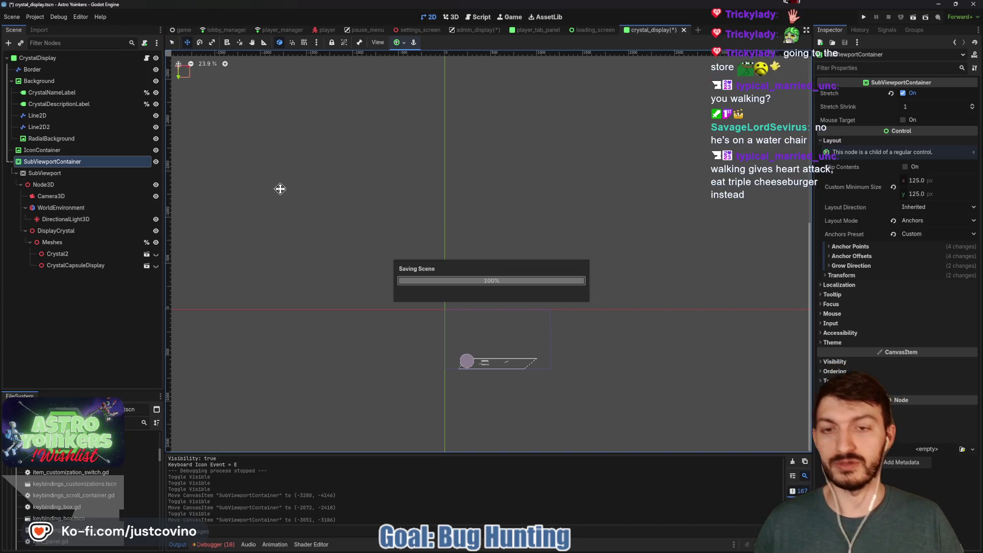
key("q")
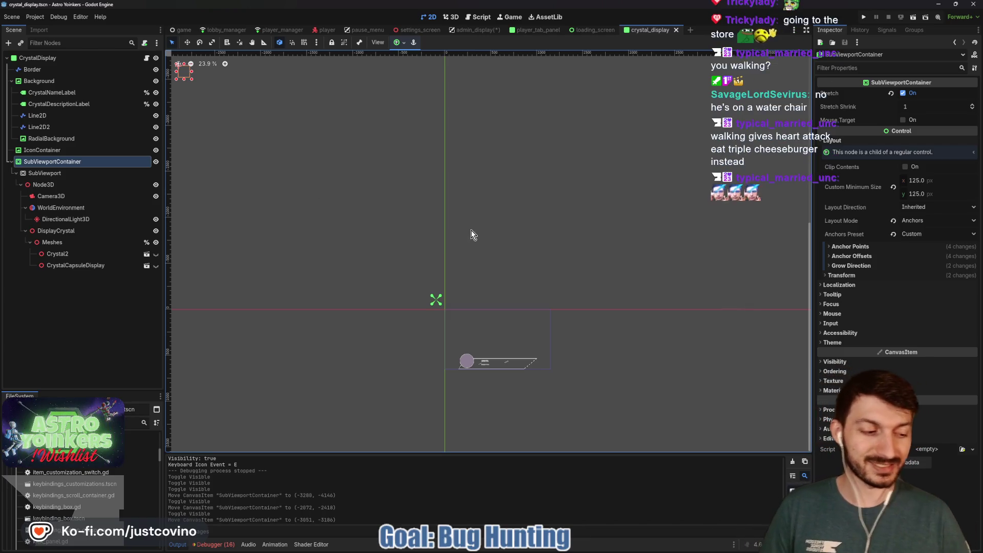
left_click(481, 30)
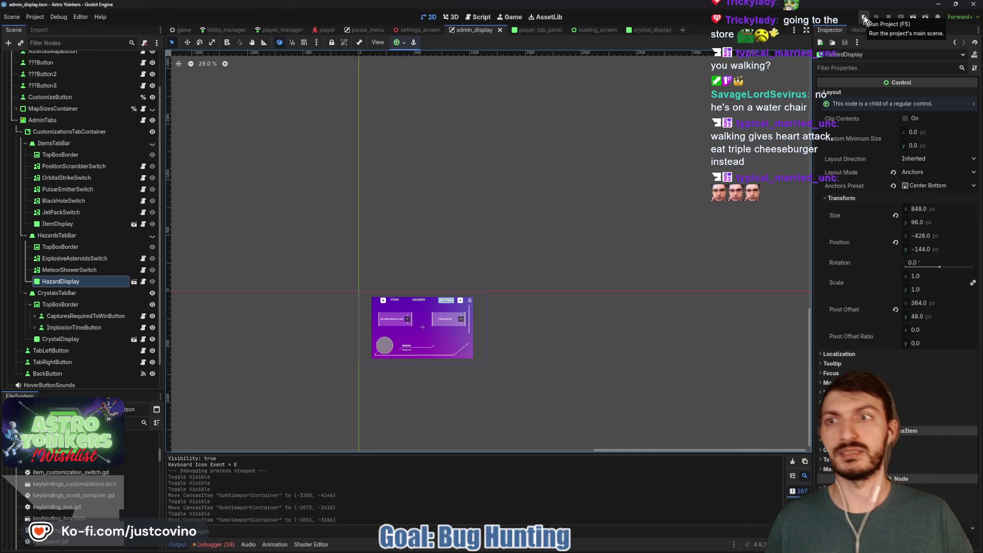
- Collapse the AdminTabs, ItemsTabBar, HazardsTabBar and CrystalsTabBar branches in the Scene tree
scroll(121, 78, "up", 3)
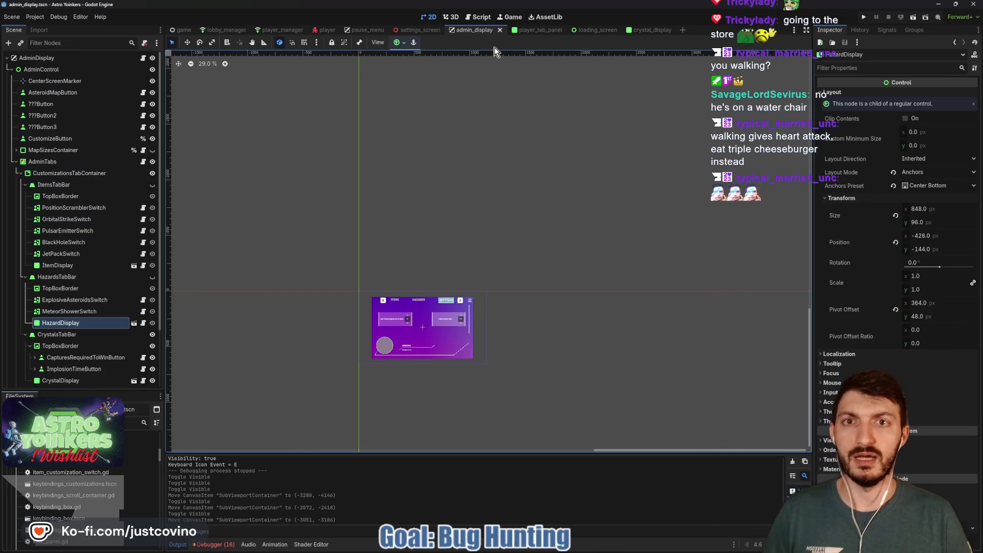
left_click(17, 163)
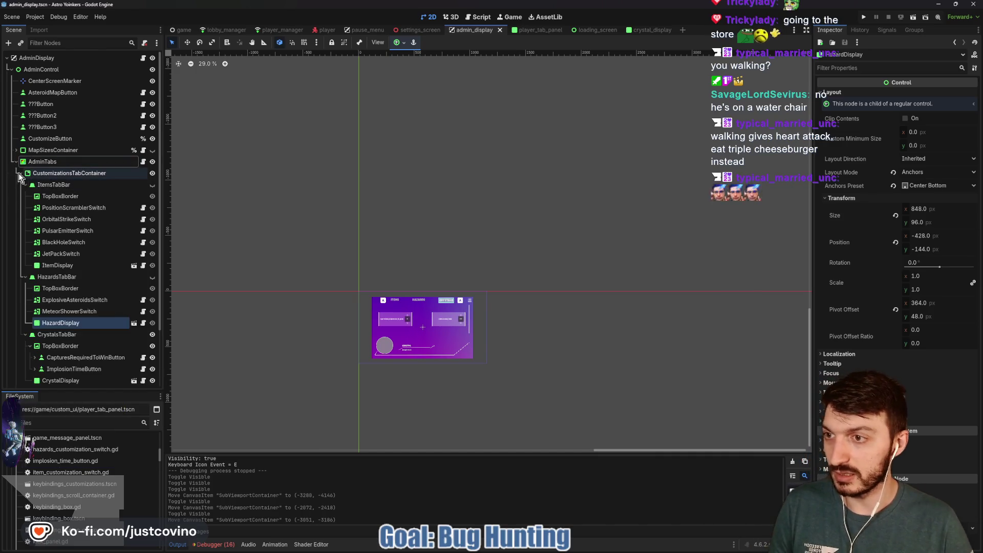
left_click(20, 173)
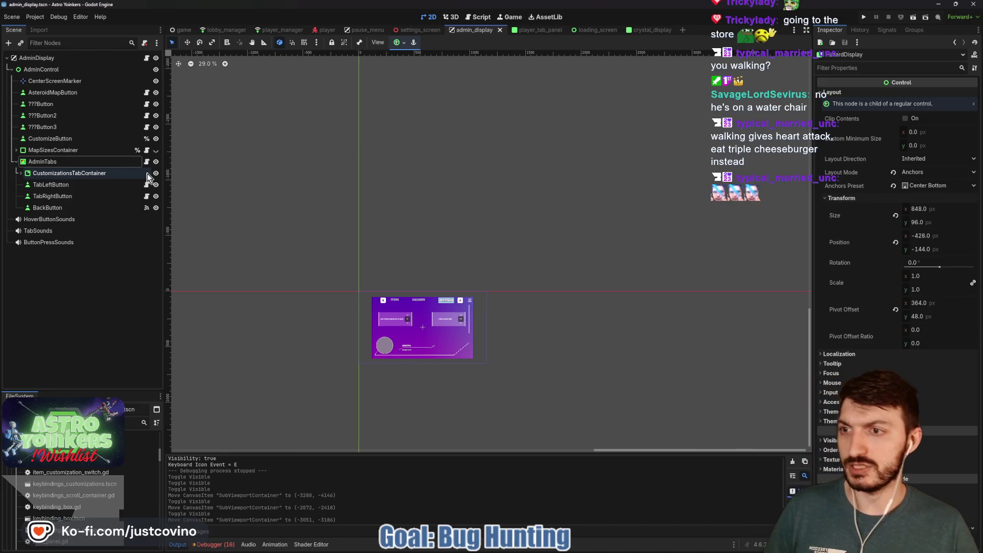
left_click(21, 173)
left_click(25, 185)
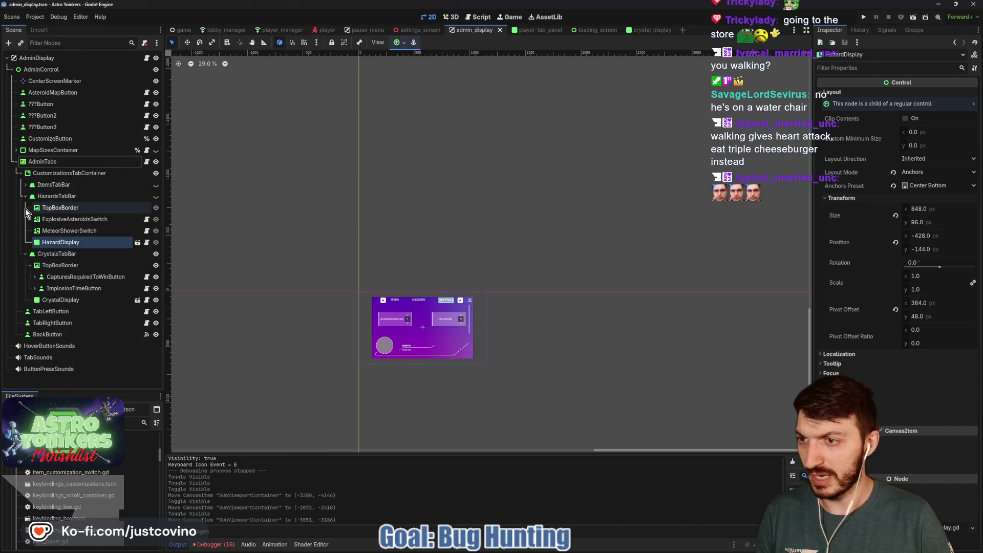
left_click(26, 197)
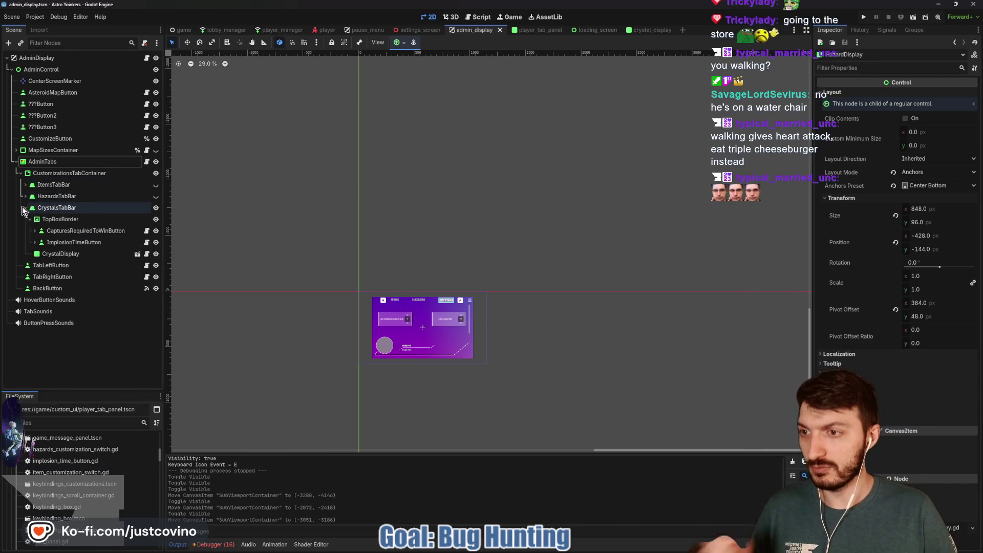
left_click(25, 207)
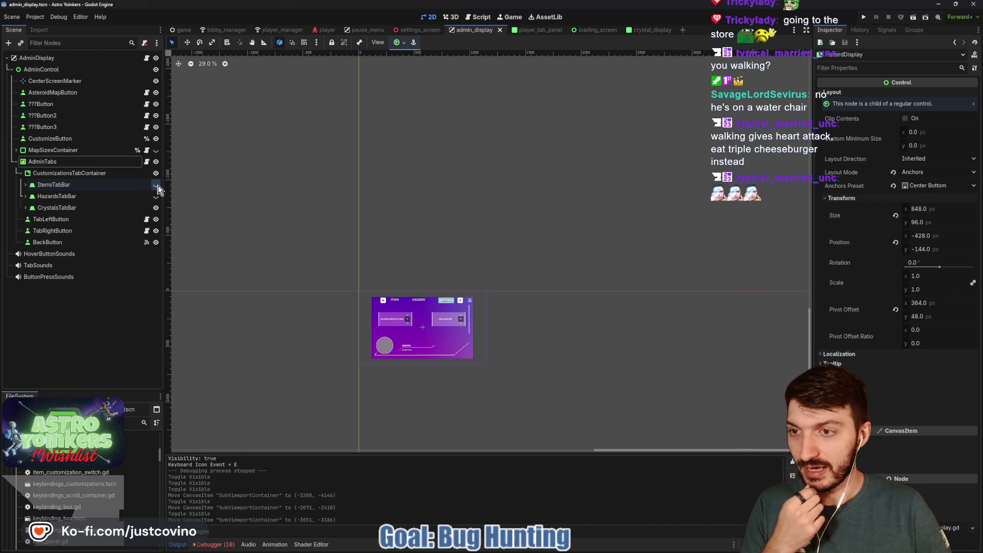
- Show ItemsTabBar, hide CrystalsTabBar, and save admin_display
left_click(155, 185)
left_click(156, 208)
key("ctrl+s")
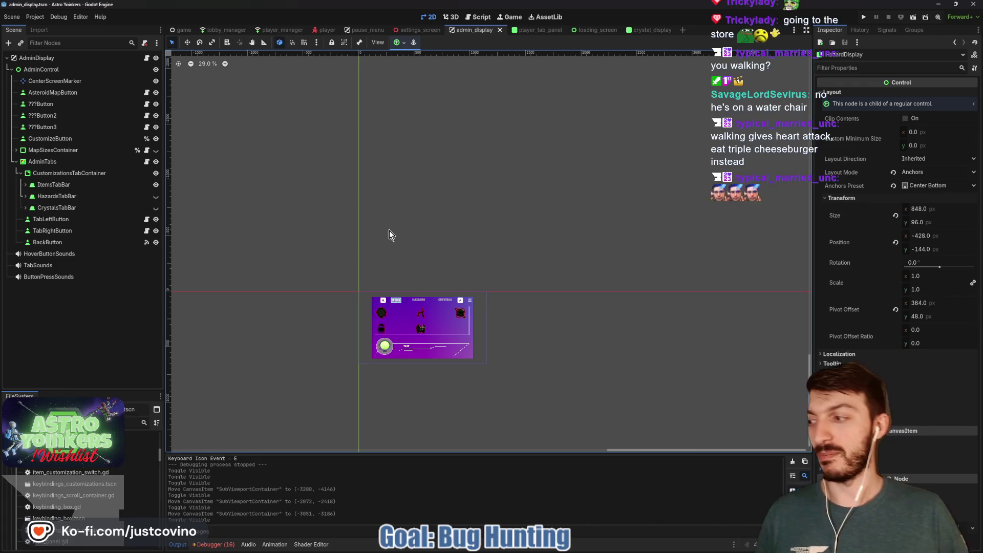
left_click(146, 161)
- Open the AdminTabs script and scroll down to line 28
left_click(374, 136)
key("ctrl+s")
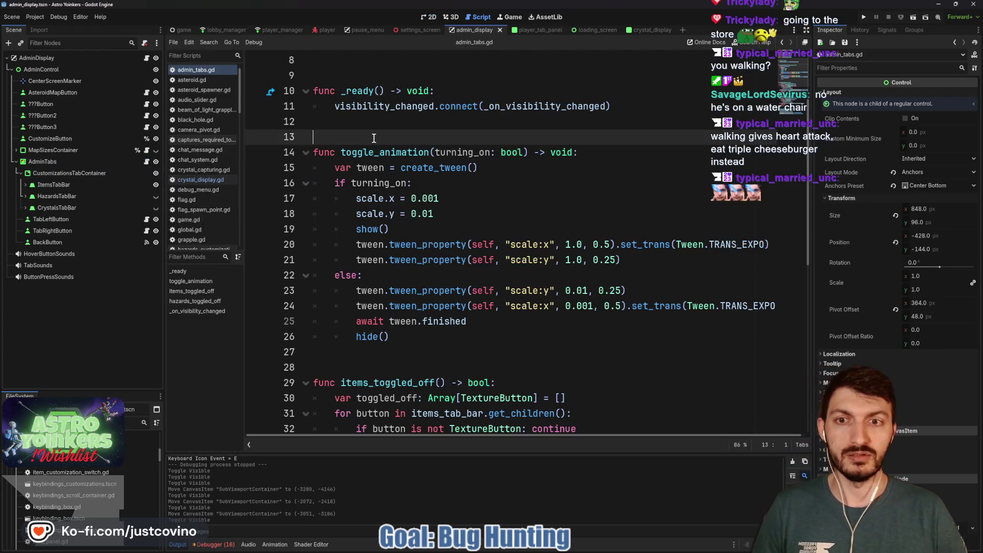
scroll(435, 205, "down", 1)
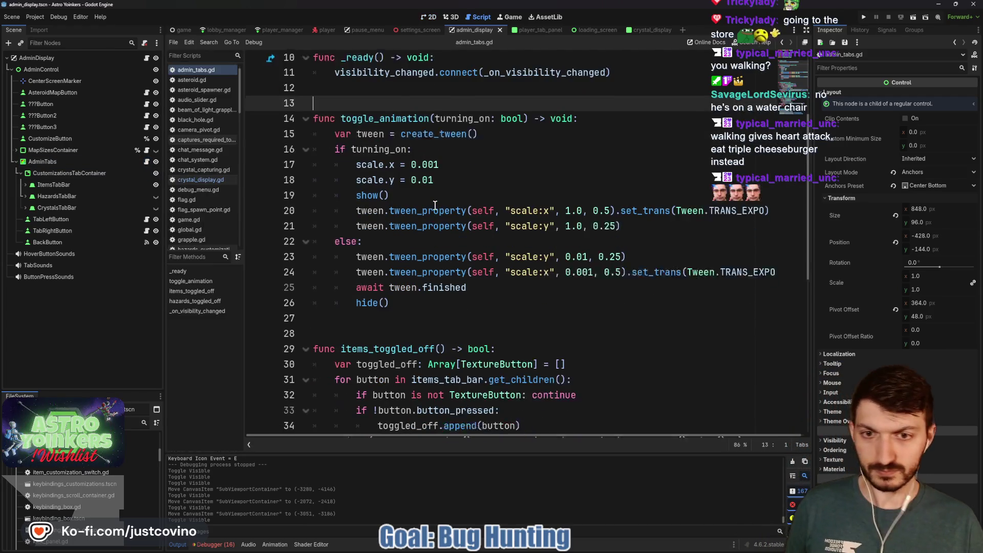
scroll(412, 241, "down", 1)
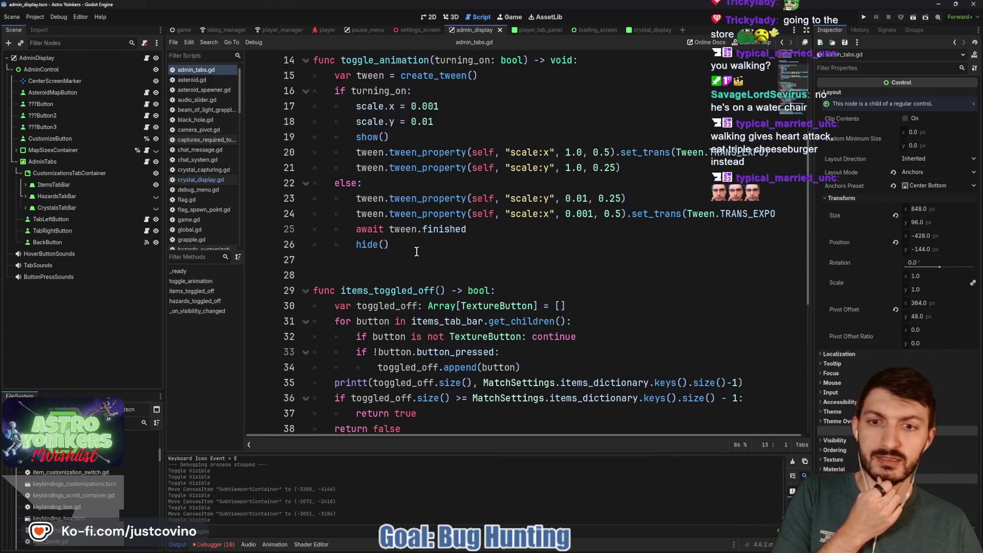
scroll(367, 264, "down", 2)
left_click(341, 187)
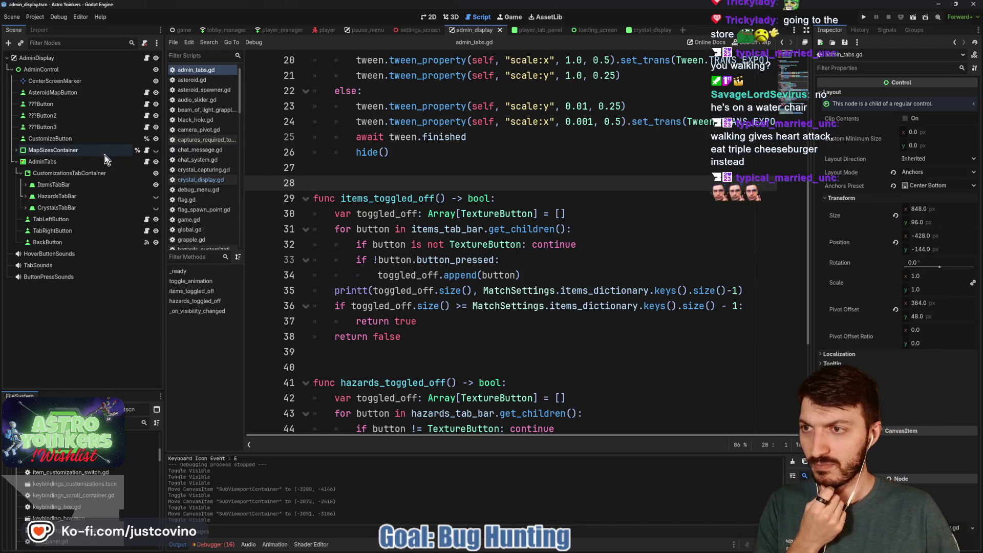
- Delete the blank lines 18 and 26 in admin_display.gd and save
left_click(147, 59)
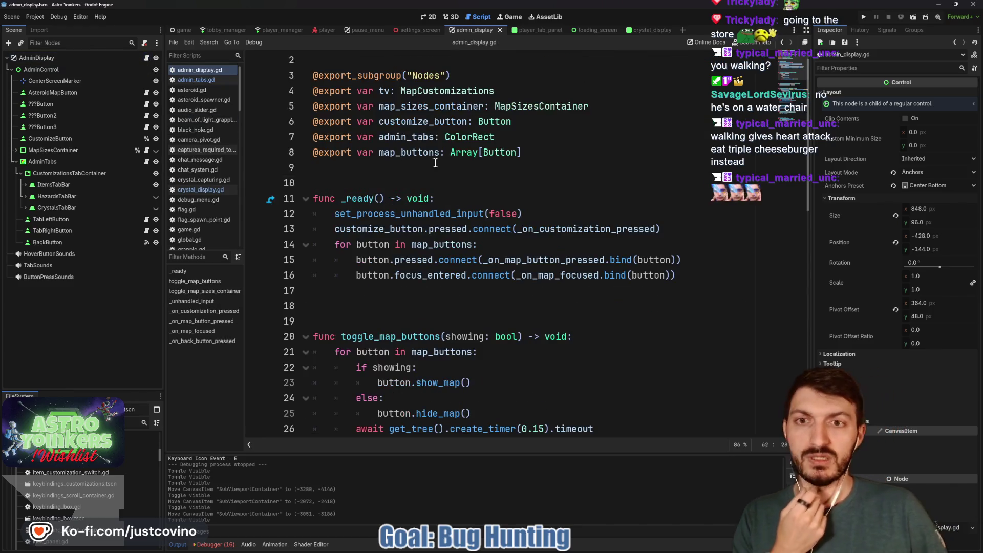
left_click(374, 301)
key("BackSpace")
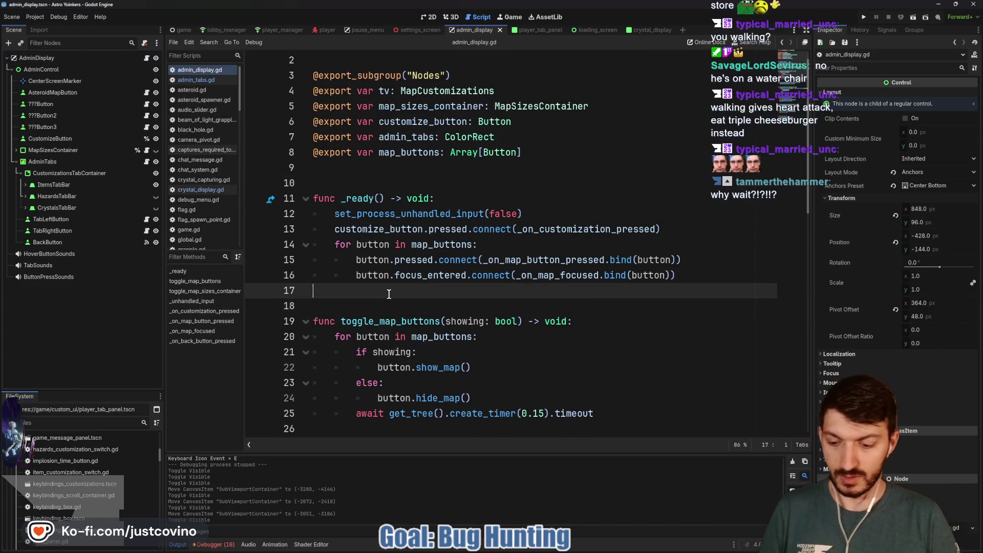
key("ctrl+s")
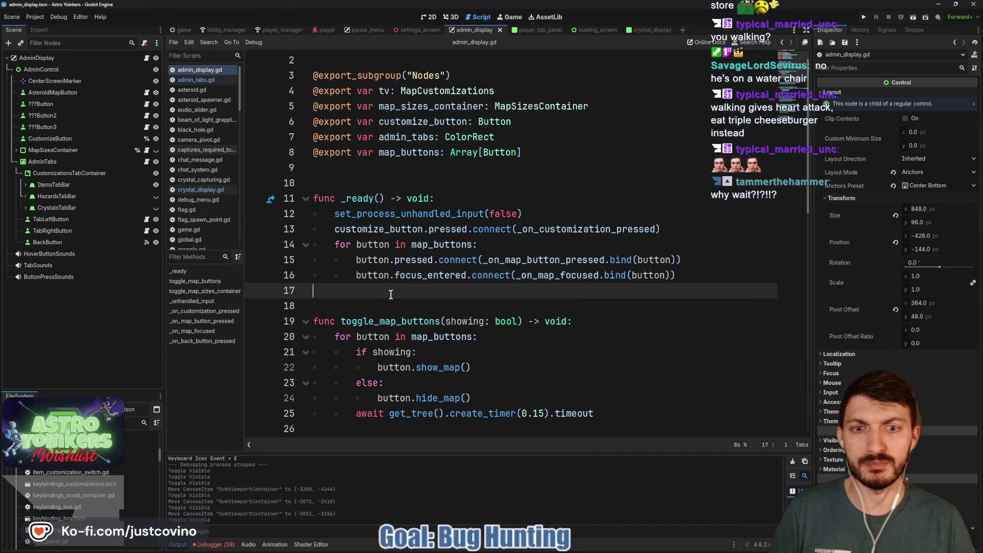
scroll(364, 213, "down", 5)
left_click(362, 205)
key("BackSpace")
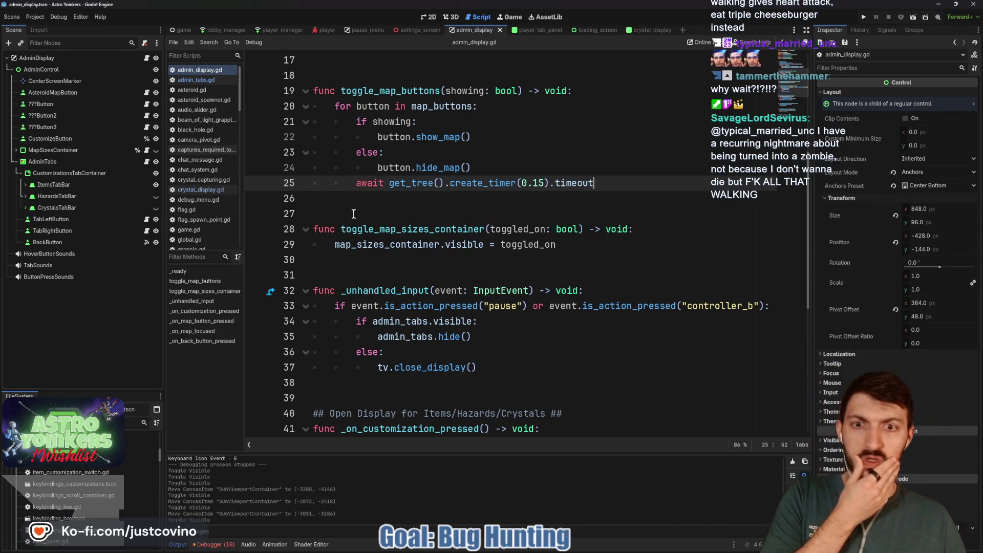
scroll(353, 217, "down", 7)
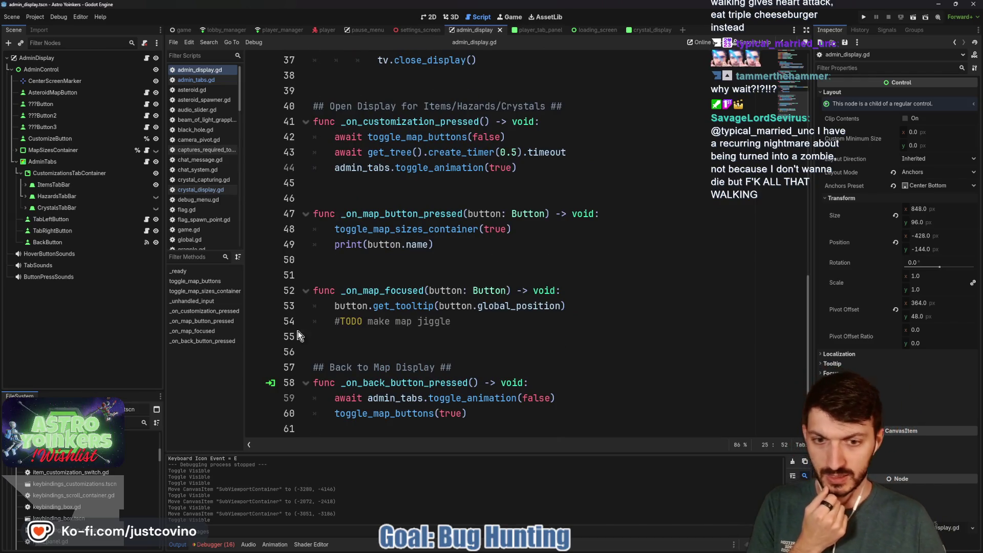
- Review admin_tabs.gd and admin_display.gd, ending on admin_tabs.gd
left_click(146, 160)
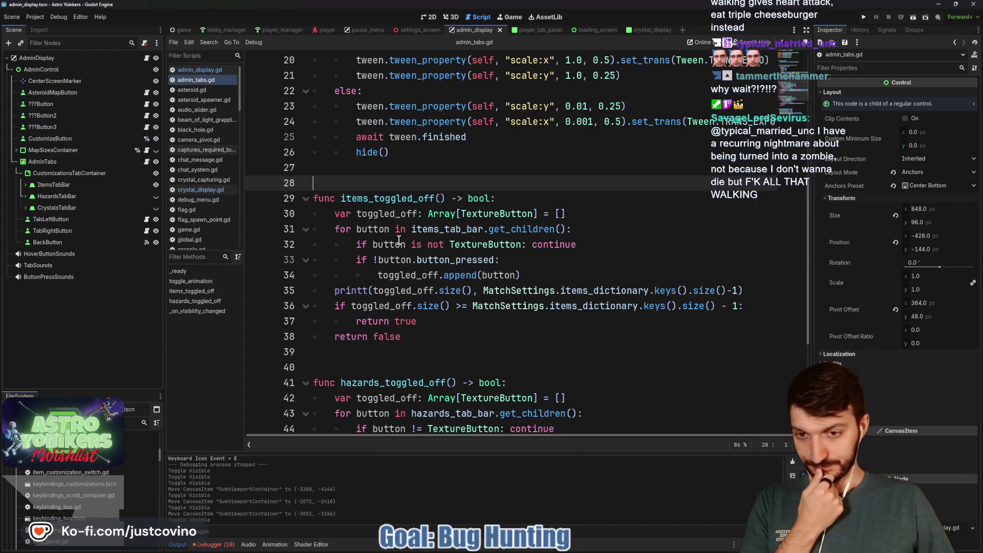
scroll(471, 239, "down", 2)
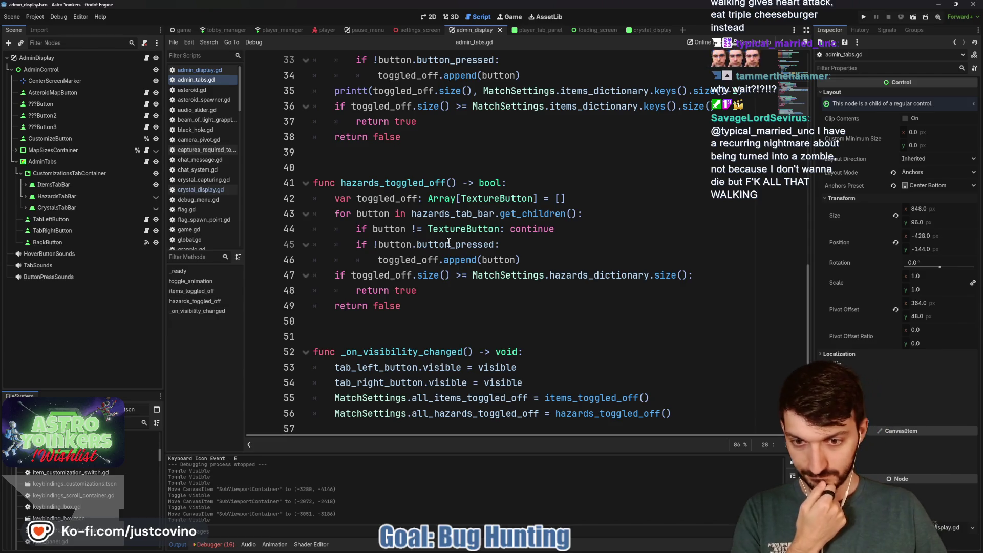
scroll(438, 235, "up", 10)
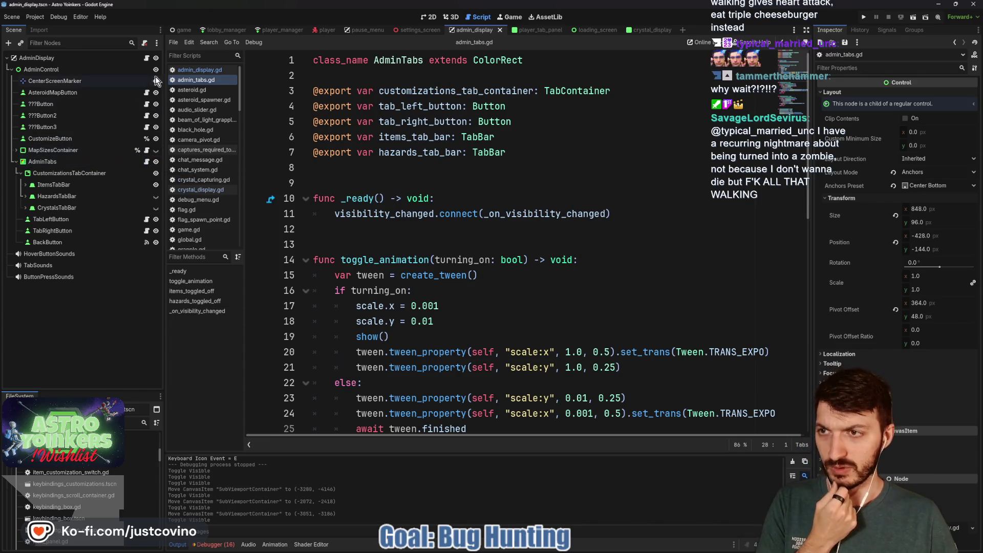
left_click(146, 56)
scroll(450, 218, "up", 10)
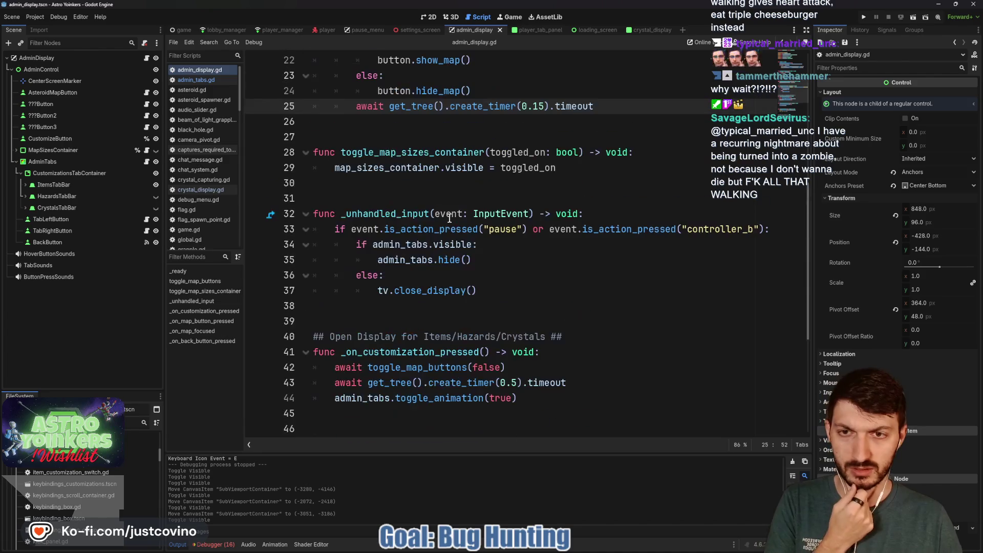
scroll(450, 218, "up", 3)
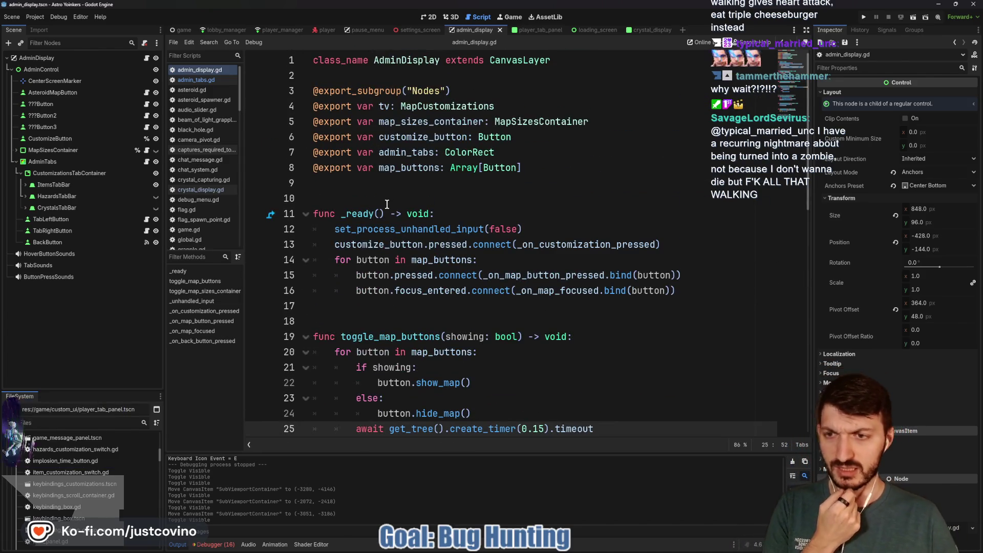
left_click(146, 162)
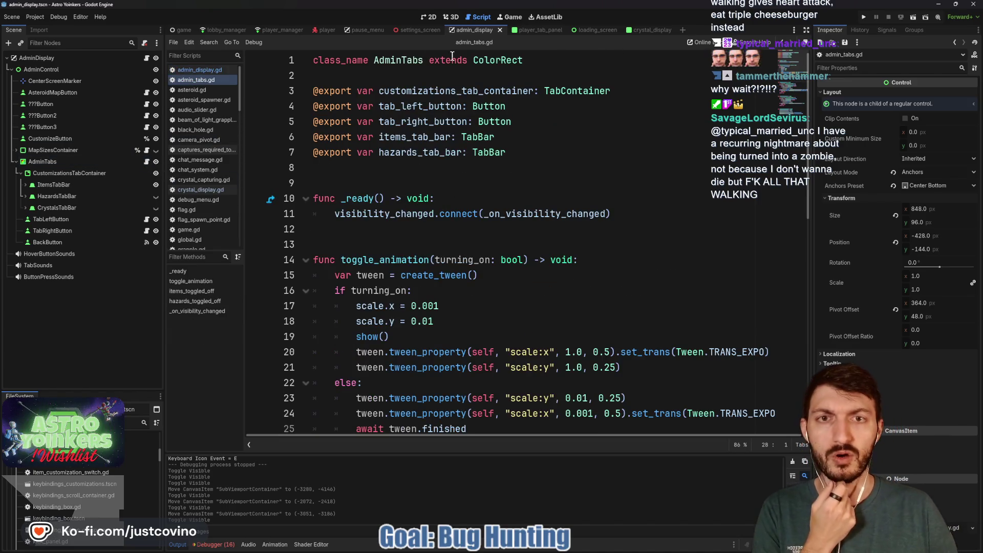
- Close the loading_screen, player_tab_panel and crystal_display tabs and save admin_display
left_click(418, 32)
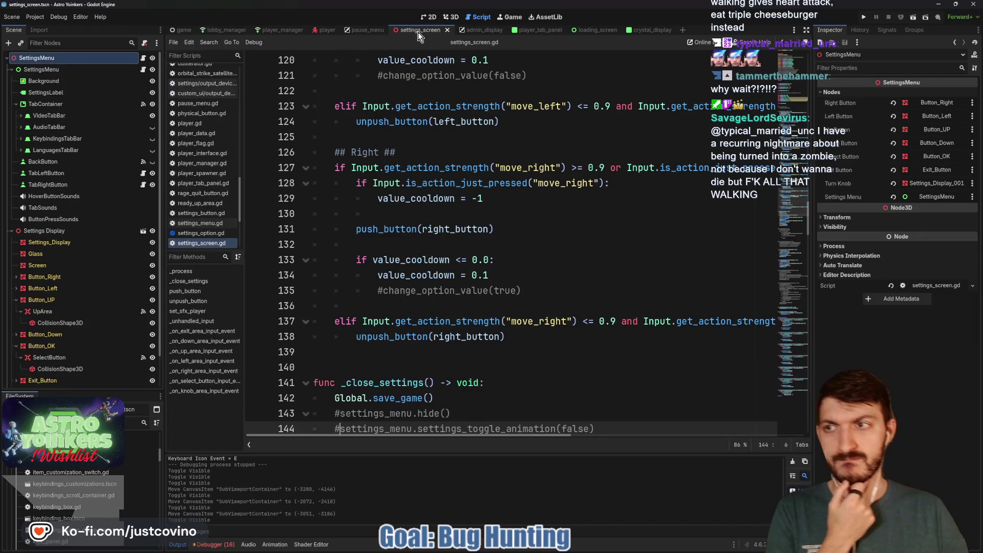
left_click(479, 29)
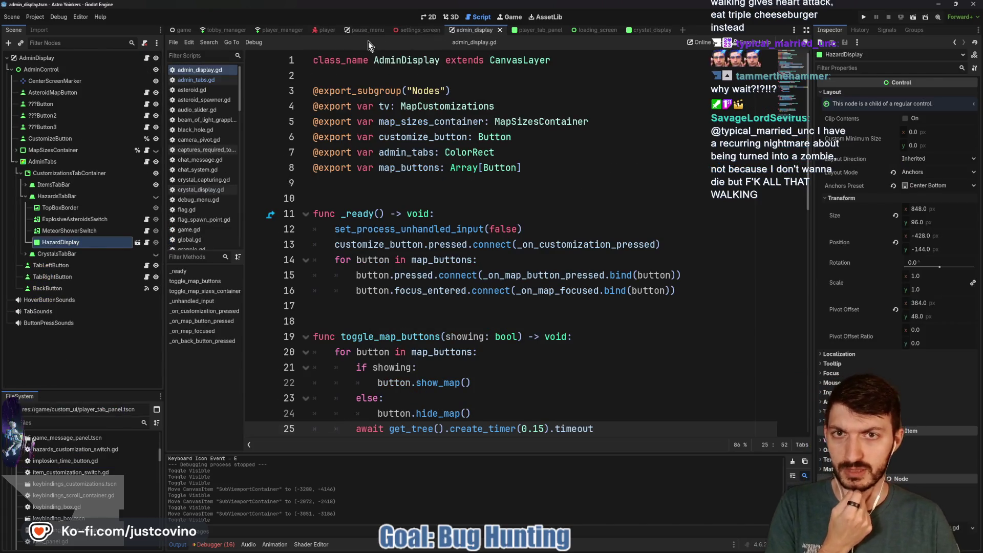
left_click(620, 30)
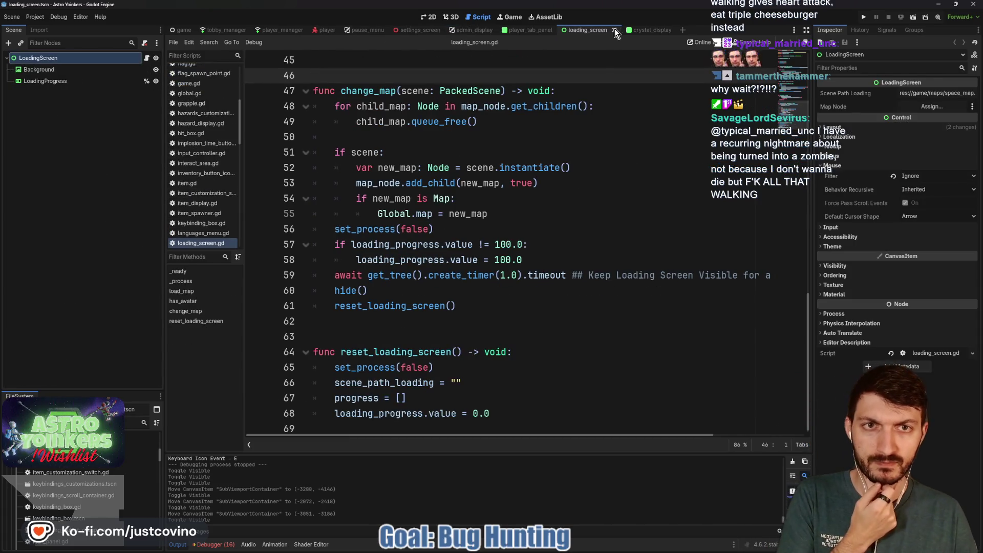
left_click(614, 30)
left_click(560, 31)
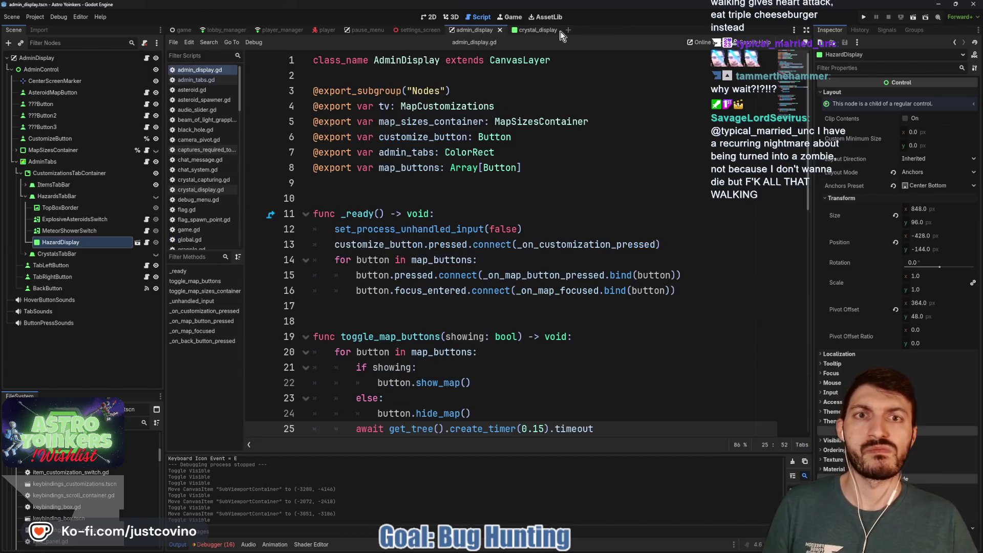
left_click(547, 32)
left_click(564, 30)
key("ctrl+s")
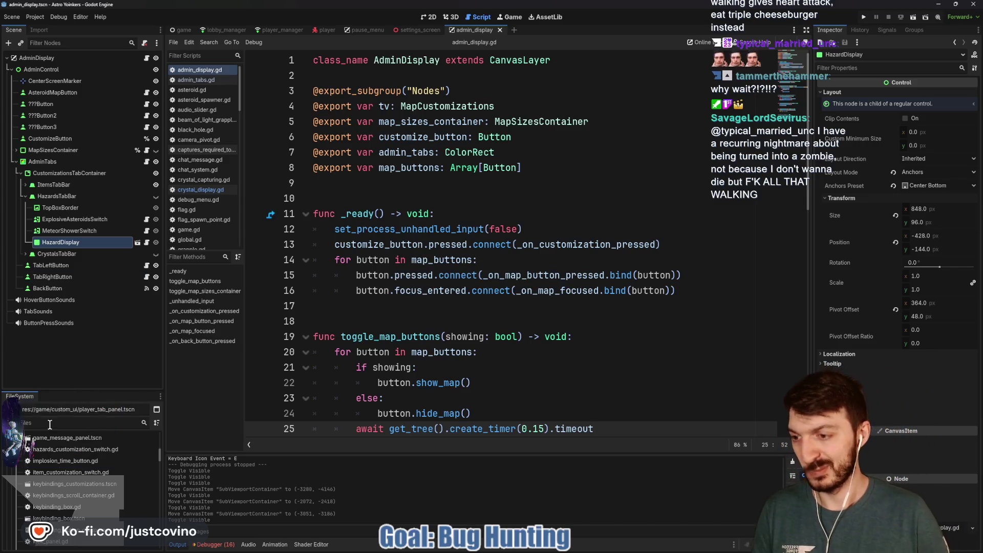
- Filter the FileSystem for 'tv', enlarge the dock and open tv.tscn
type("tv")
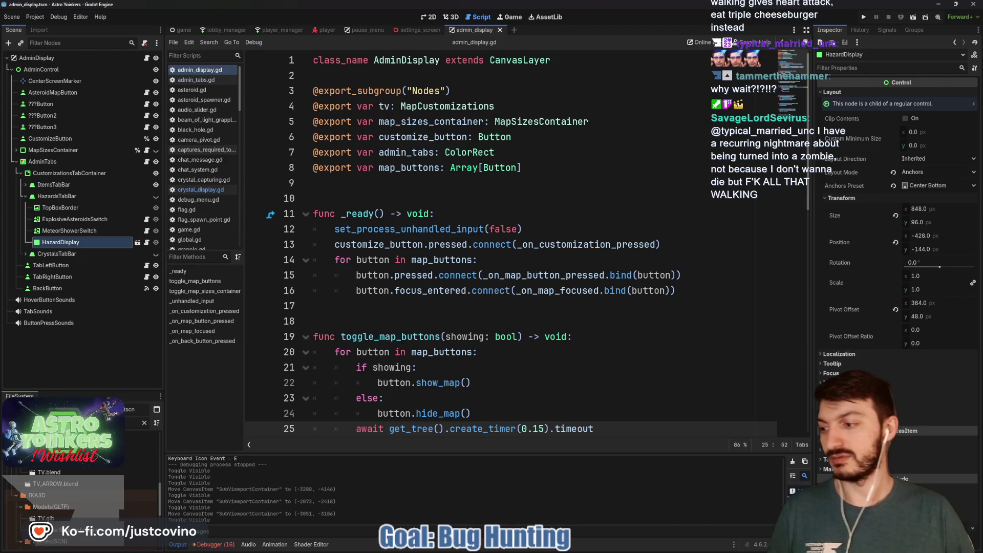
left_click_drag(80, 392, 85, 312)
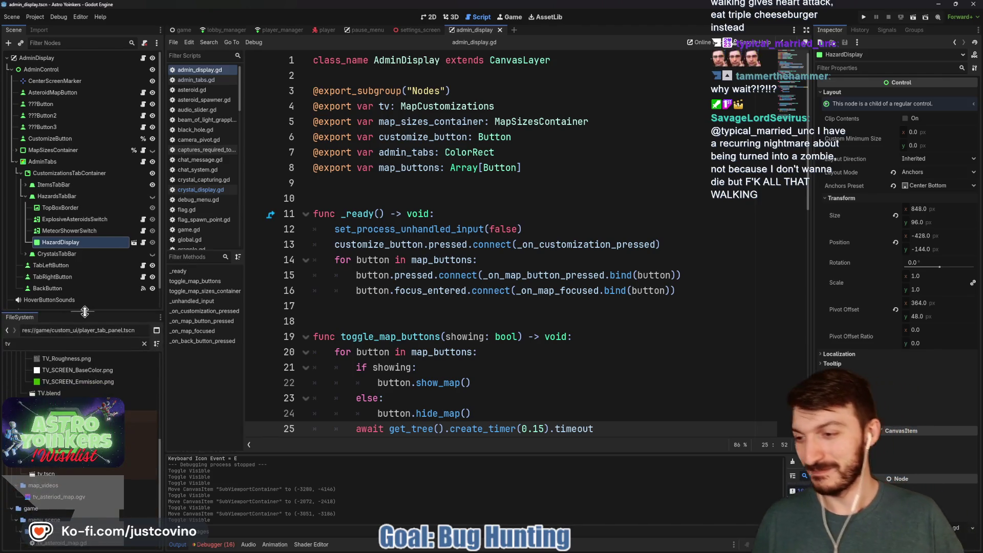
scroll(93, 504, "down", 2)
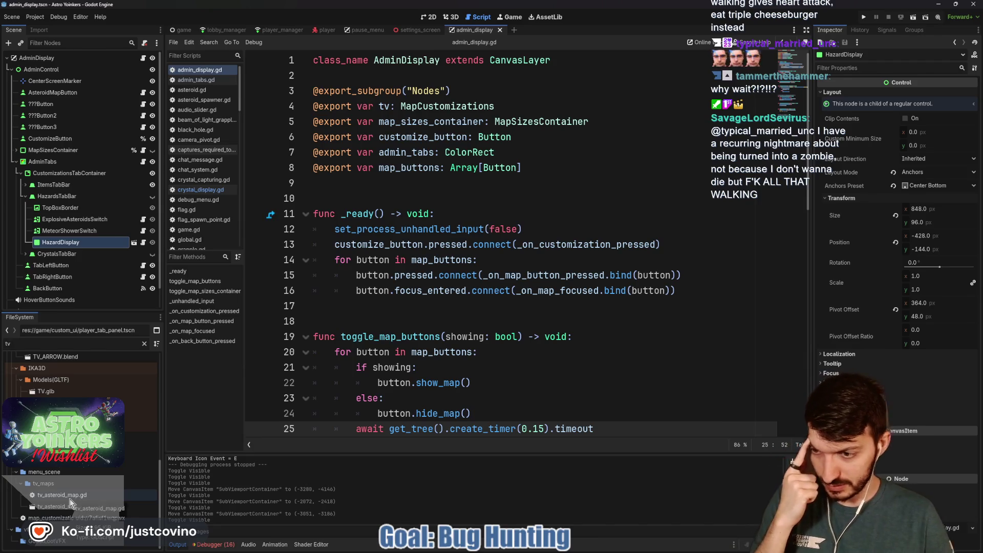
left_click(141, 426)
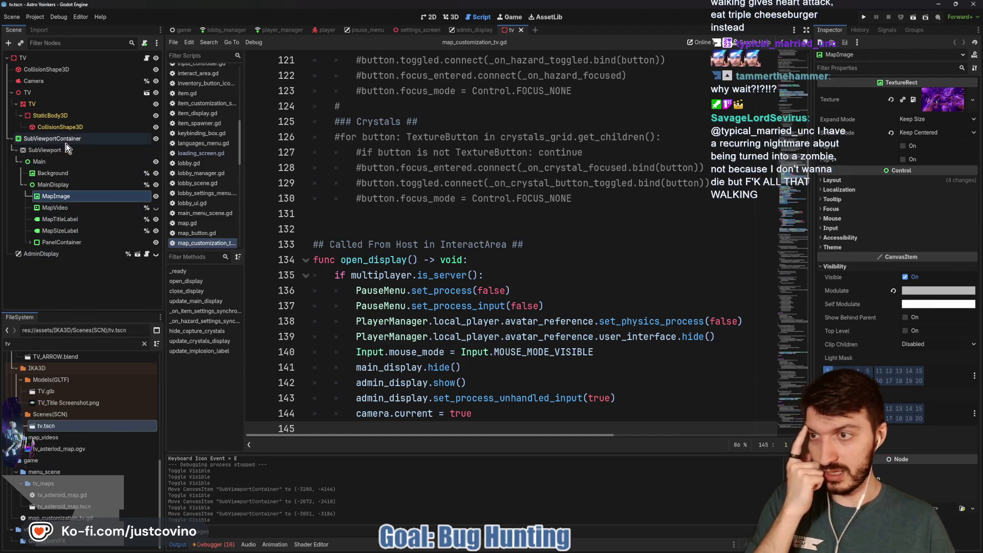
- Read through map_customization_tv.gd's close_display, update_crystals_display and update_implosion_label functions
left_click(146, 58)
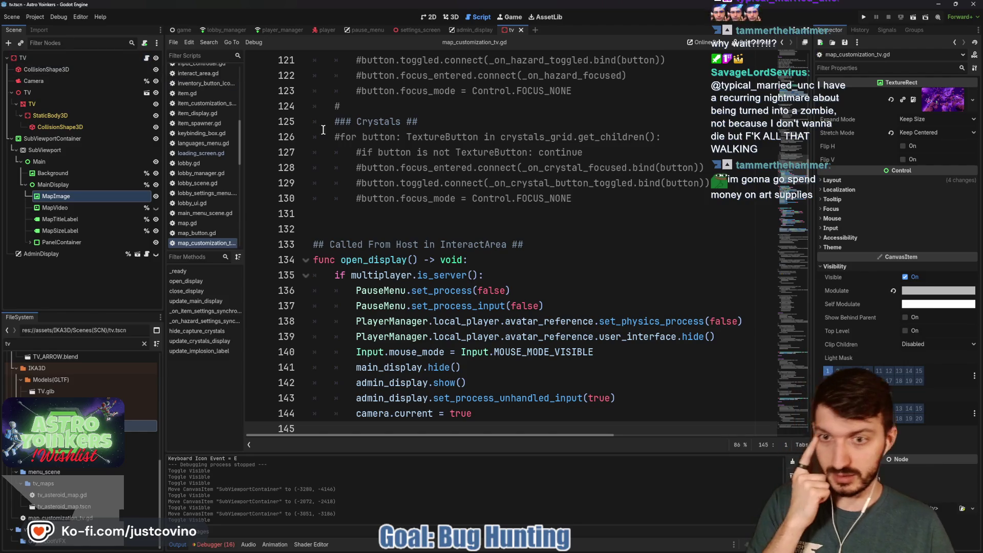
scroll(409, 224, "up", 1)
scroll(398, 227, "up", 15)
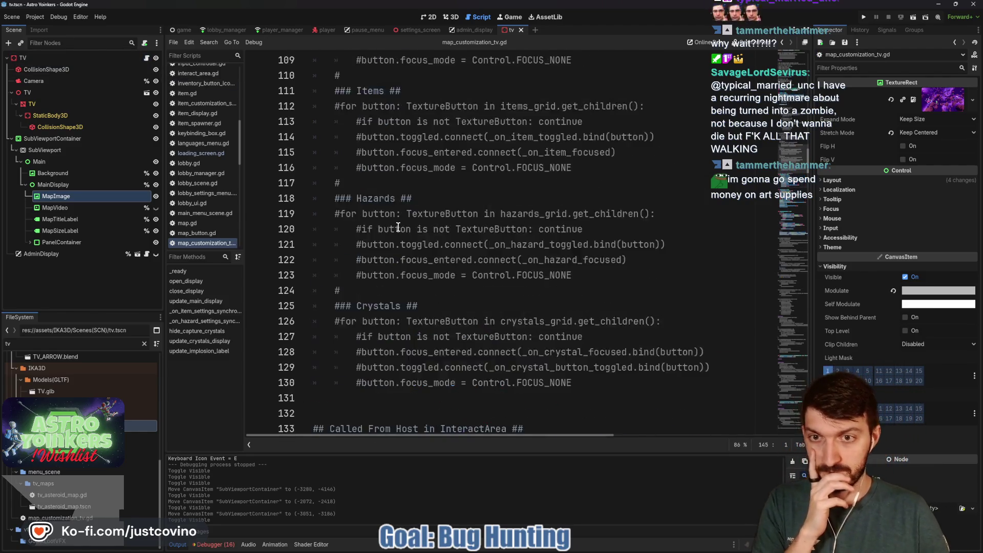
scroll(394, 250, "up", 1)
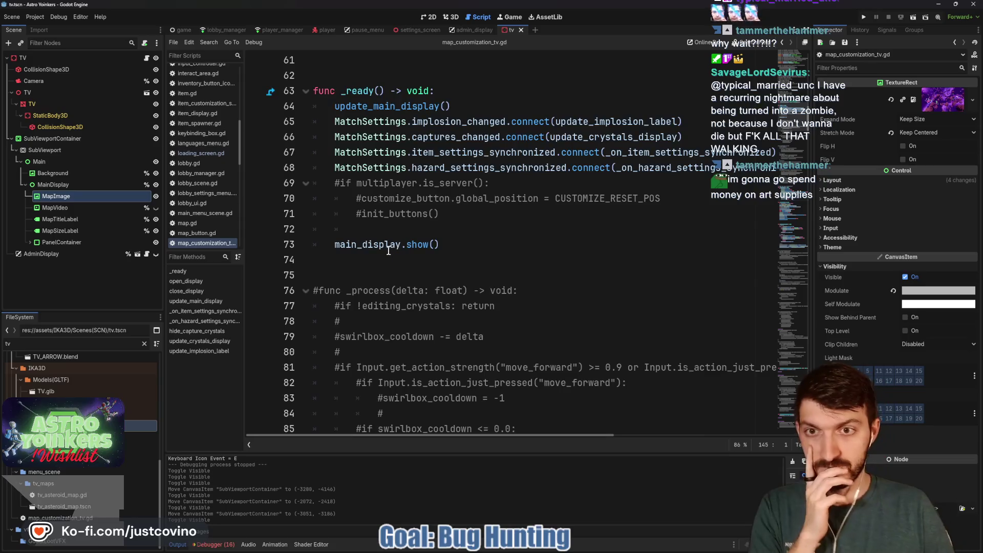
scroll(382, 253, "down", 20)
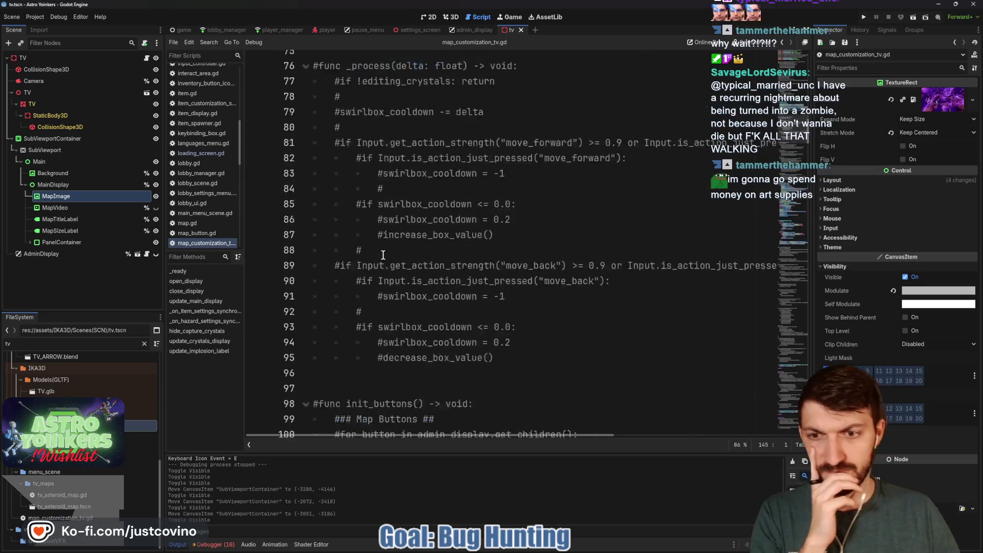
scroll(377, 255, "down", 11)
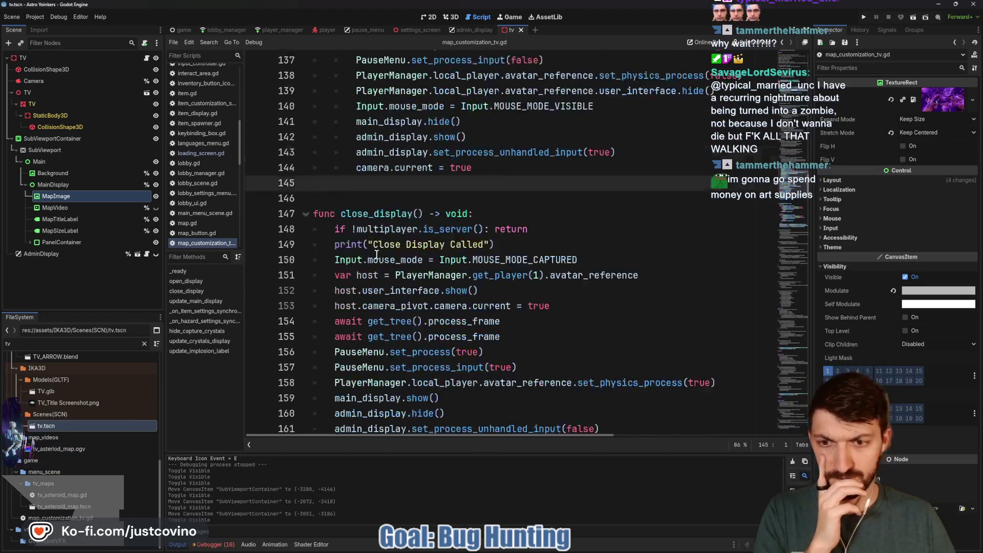
scroll(378, 250, "down", 18)
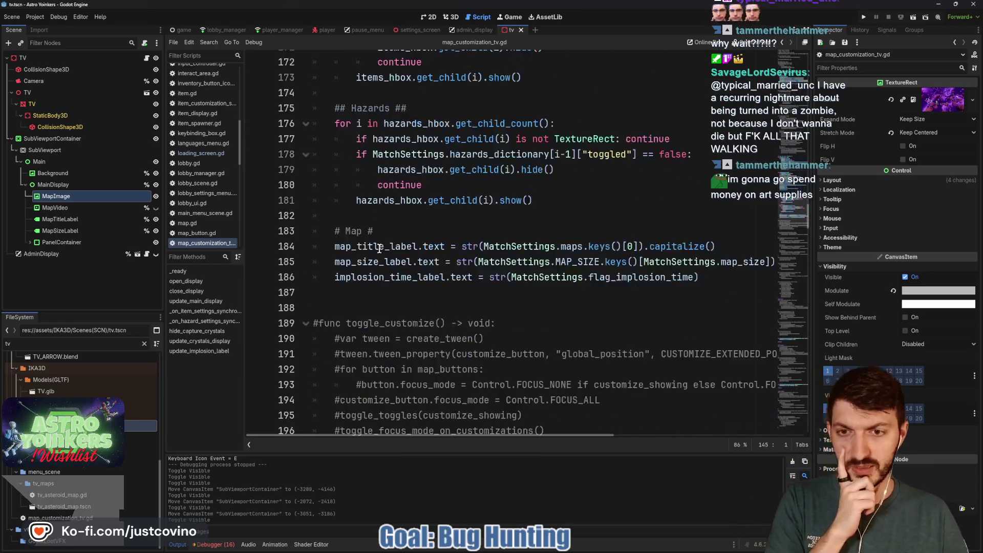
scroll(379, 248, "down", 18)
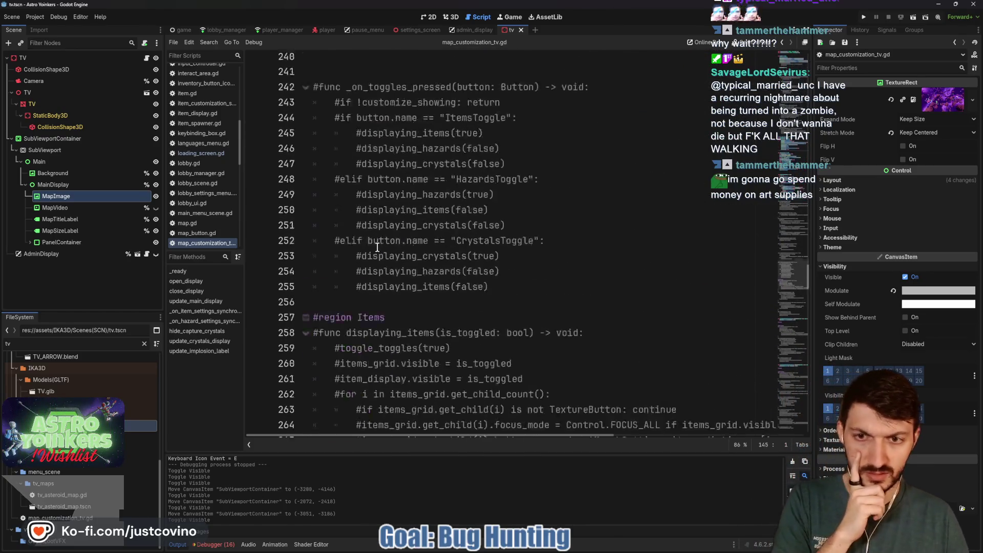
scroll(375, 240, "down", 6)
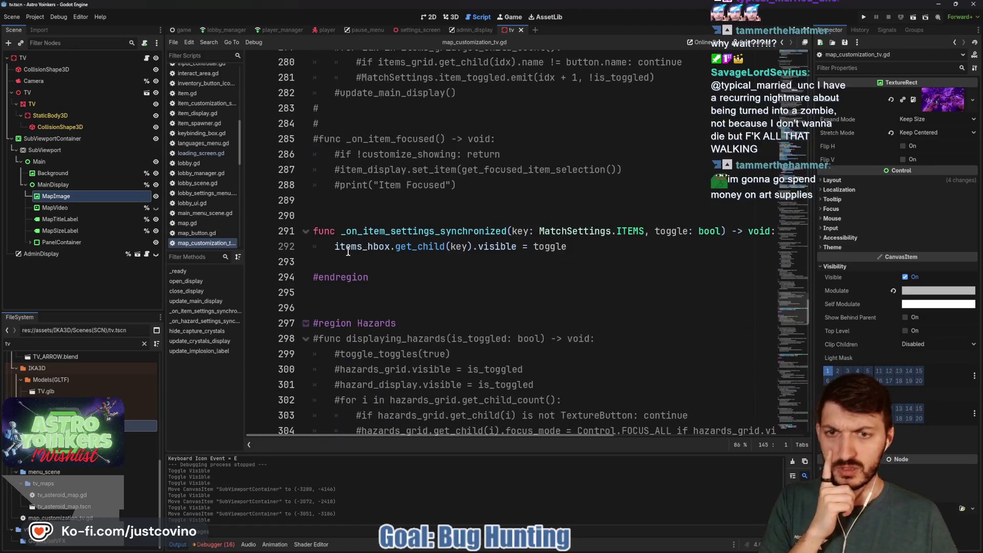
scroll(359, 245, "down", 13)
scroll(353, 254, "down", 17)
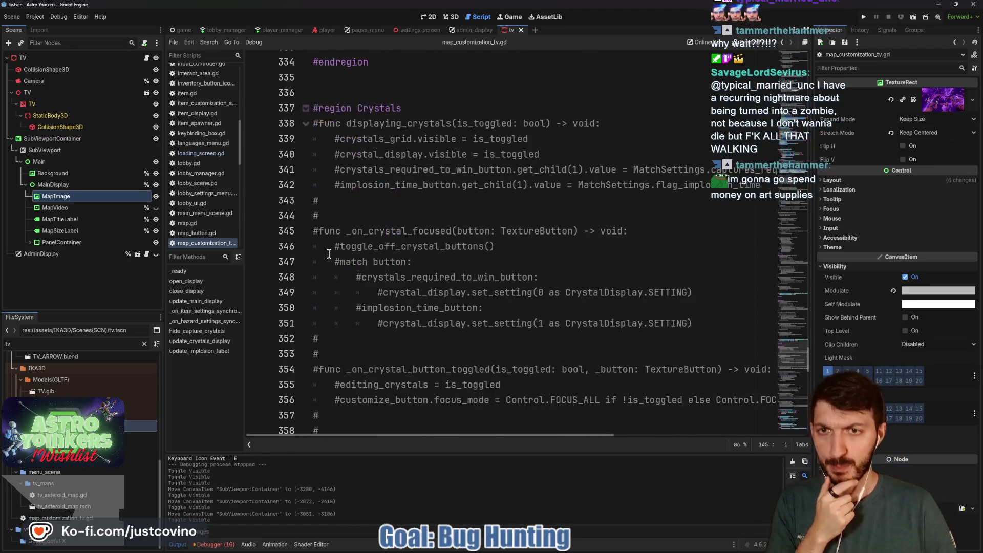
scroll(358, 258, "down", 6)
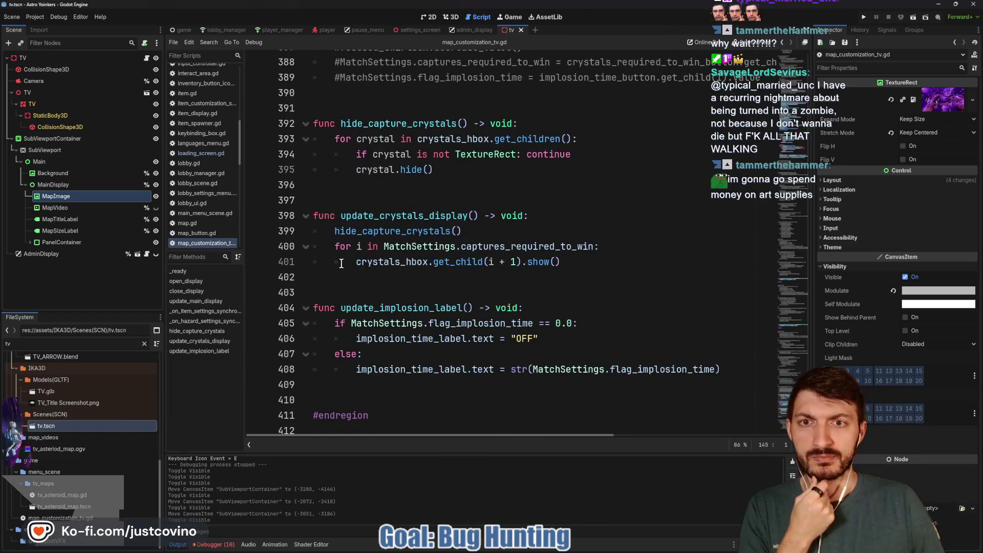
scroll(338, 261, "down", 4)
scroll(325, 264, "down", 1)
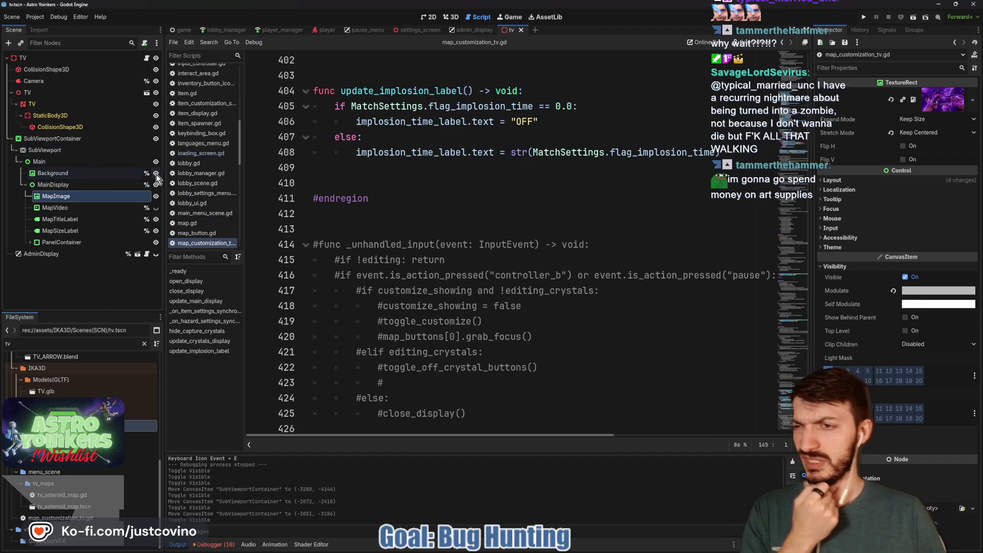
- Open AdminDisplay's admin_display.gd and find the admin_tabs.hide() call in _unhandled_input
left_click(147, 255)
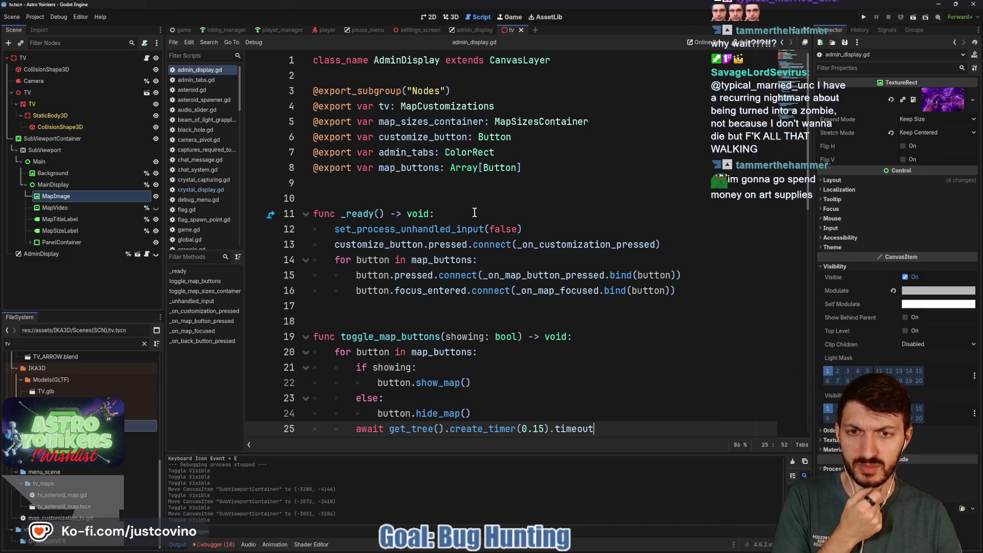
scroll(472, 210, "down", 1)
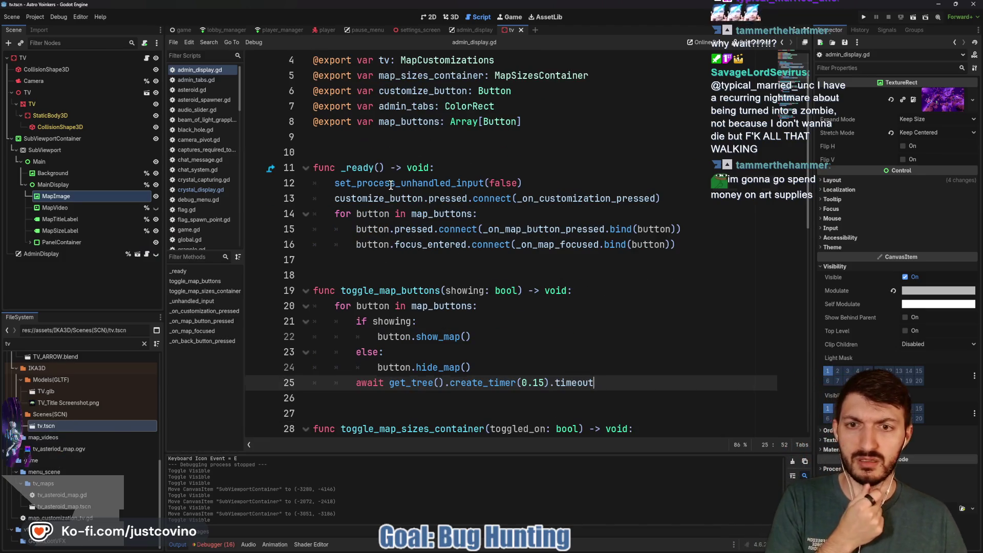
double_click(387, 182)
scroll(417, 238, "down", 4)
scroll(386, 248, "down", 2)
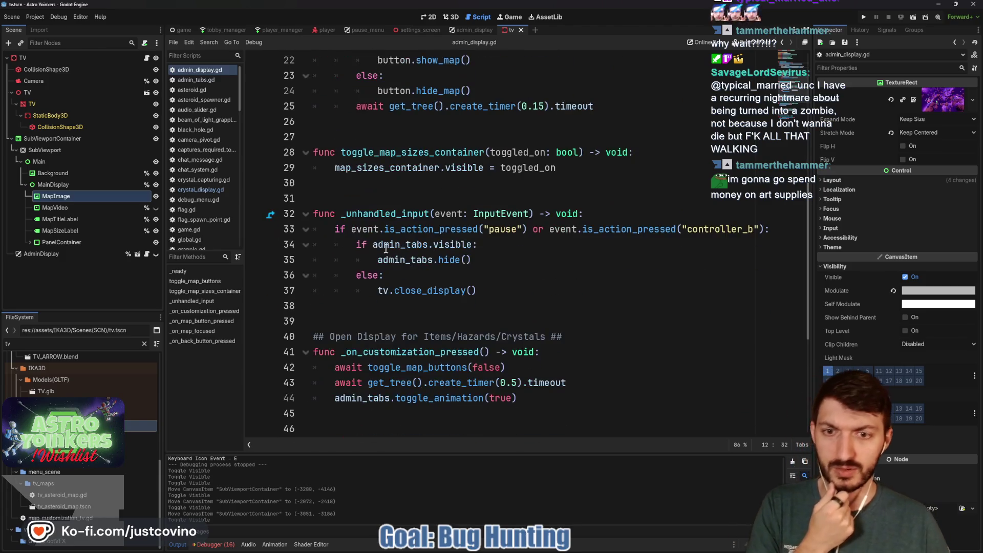
left_click(483, 260)
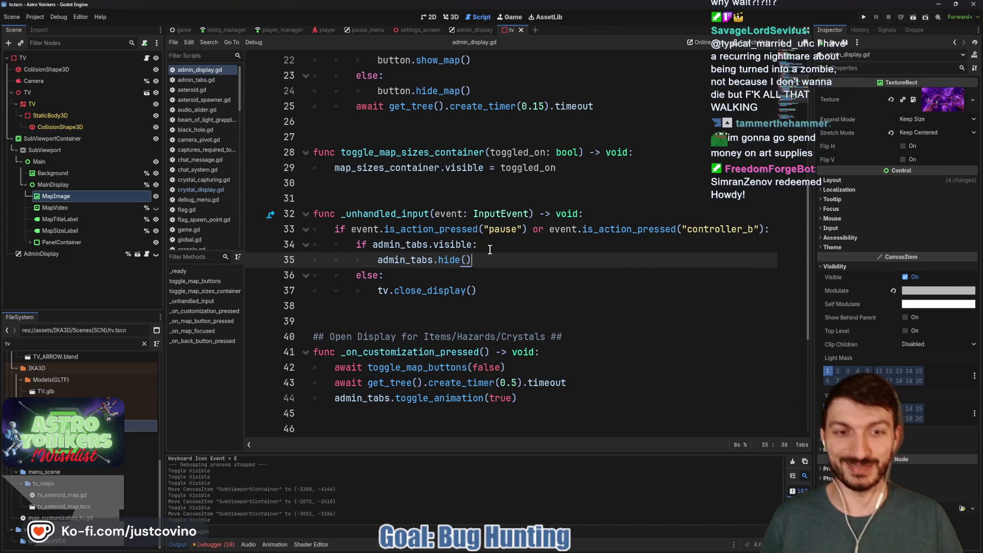
- Trim the hide() call so line 35 reads an unfinished admin_tabs
scroll(490, 249, "up", 7)
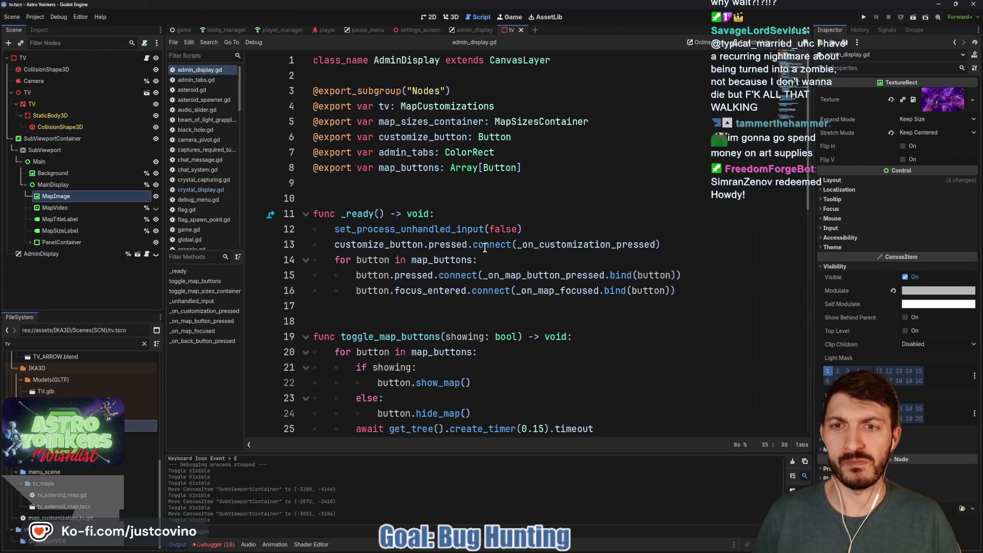
scroll(485, 247, "down", 6)
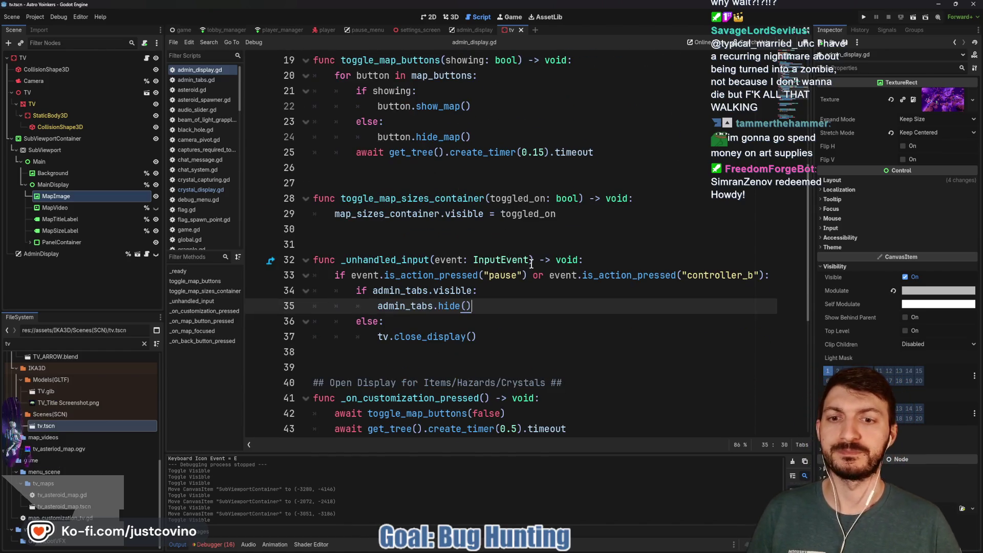
scroll(493, 259, "down", 1)
scroll(516, 270, "up", 2)
scroll(528, 272, "down", 6)
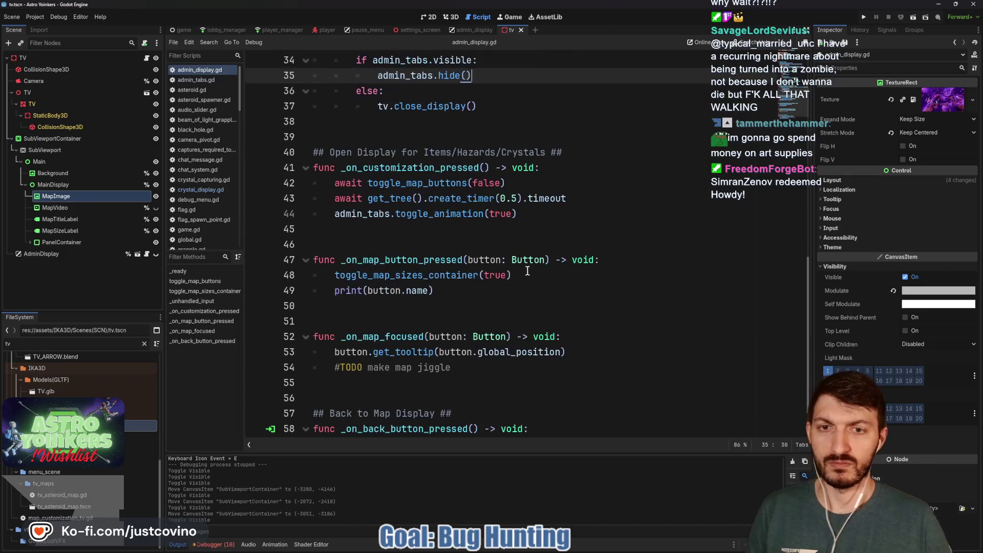
scroll(525, 270, "down", 1)
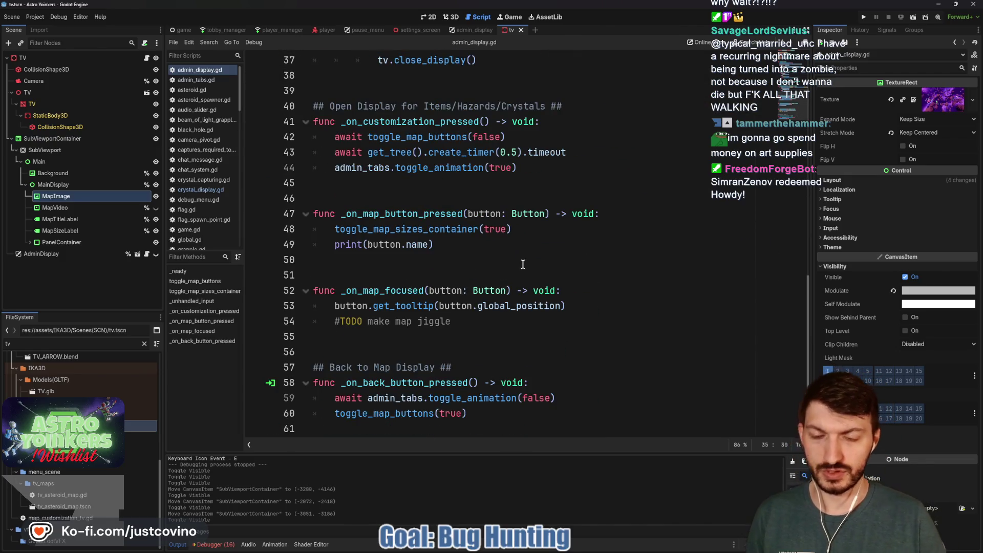
scroll(523, 264, "up", 6)
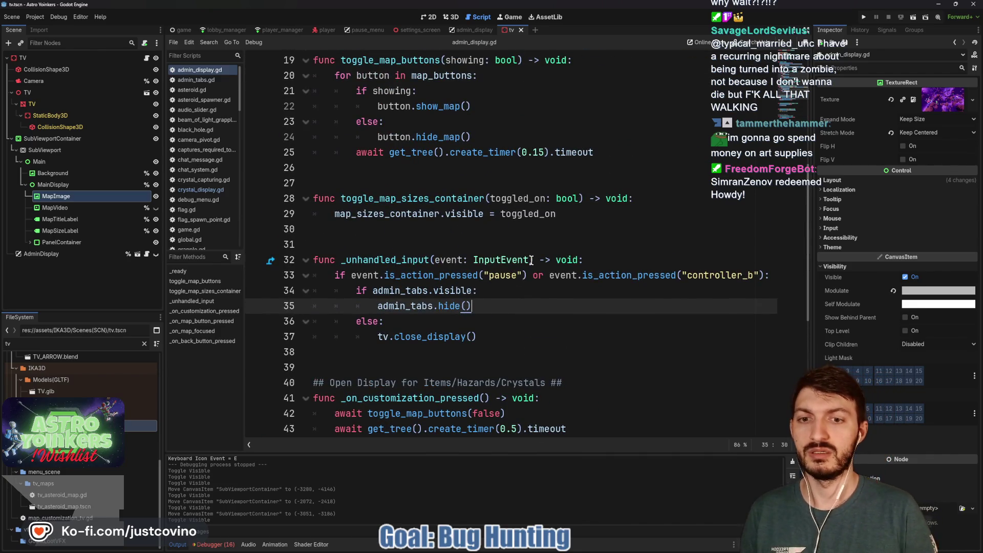
key("BackSpace")
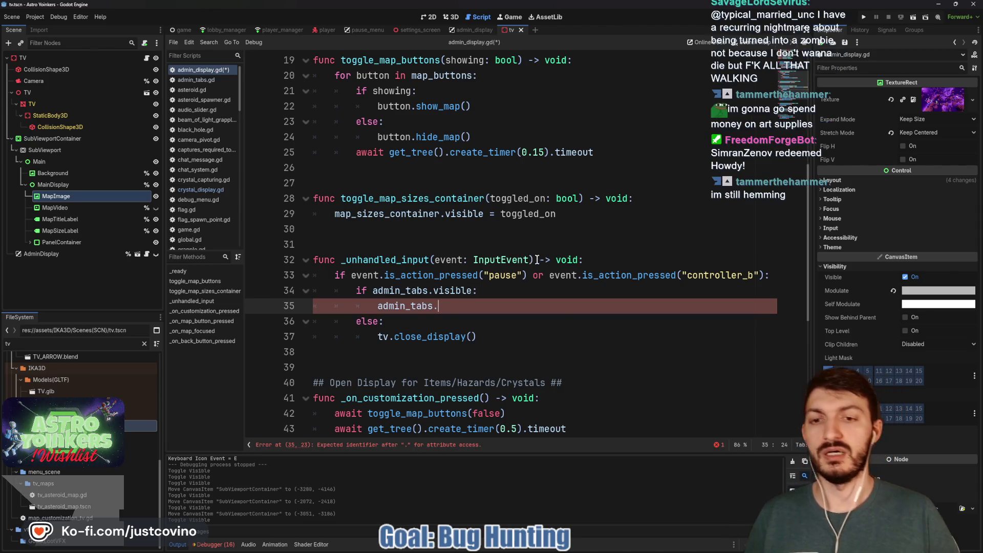
- Paste the back-button lines 59–60 over the admin_tabs call on line 35
scroll(536, 260, "down", 6)
mouse_move(481, 411)
left_mouse_down()
mouse_move(340, 410)
mouse_move(312, 396)
left_mouse_up()
key("ctrl+c")
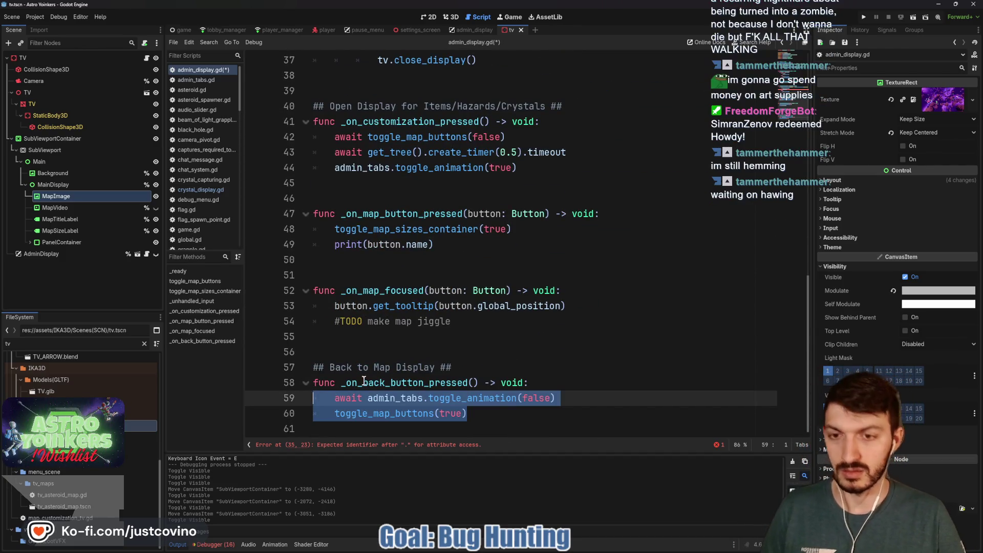
scroll(363, 381, "up", 5)
left_click_drag(438, 259, 379, 260)
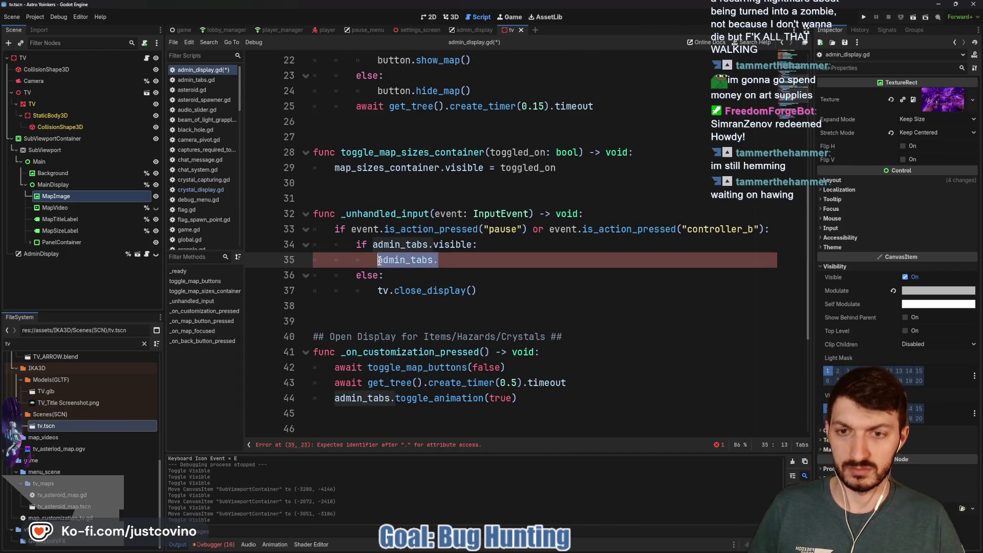
key("ctrl+v")
- Indent the pasted toggle_animation(false) and toggle_map_buttons(true) lines, save, and run the project
left_click(330, 276)
key("Tab")
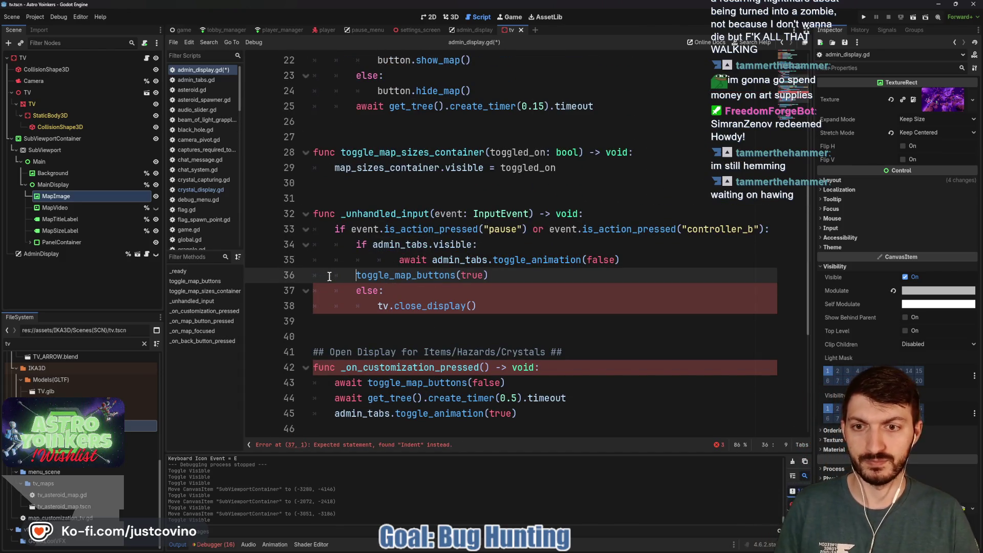
key("Tab")
left_click(373, 260)
key("Delete")
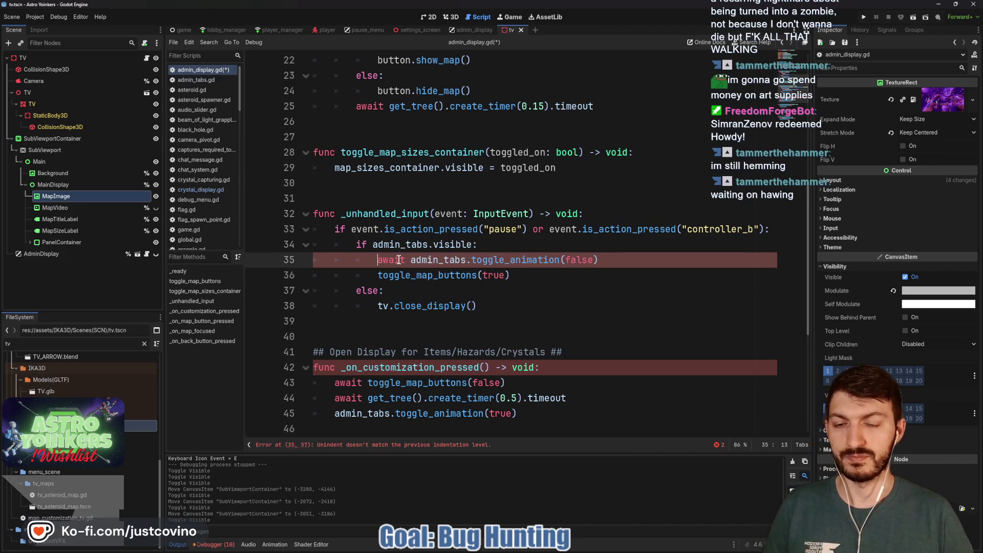
left_click(531, 275)
key("ctrl+s")
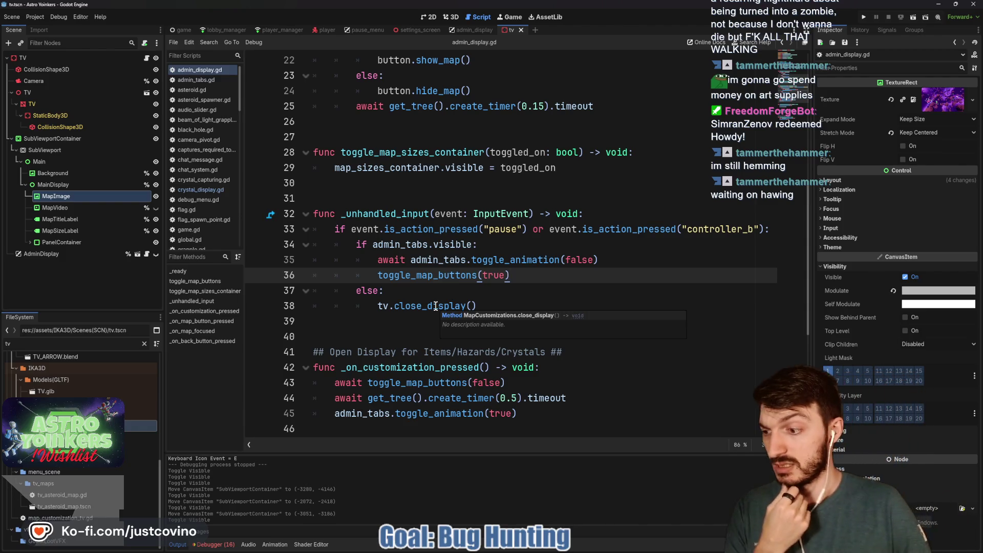
left_click(863, 17)
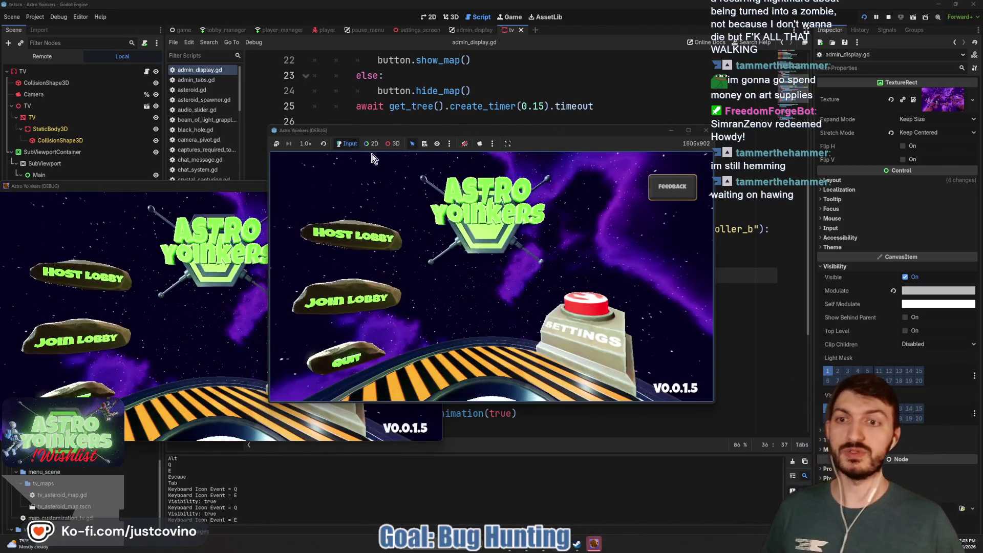
- Host a private lobby and walk the character to the customization display
left_click(433, 189)
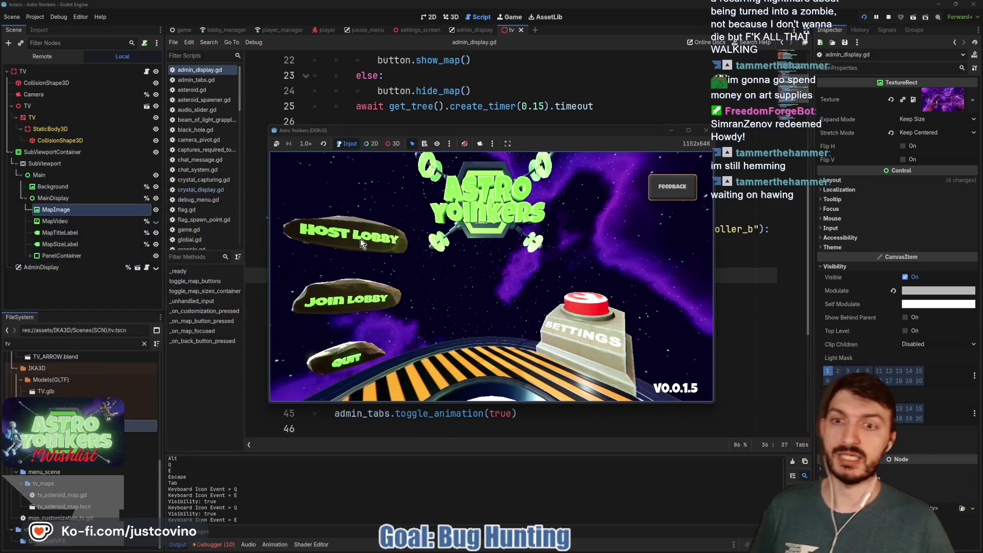
left_click(360, 238)
left_click(483, 286)
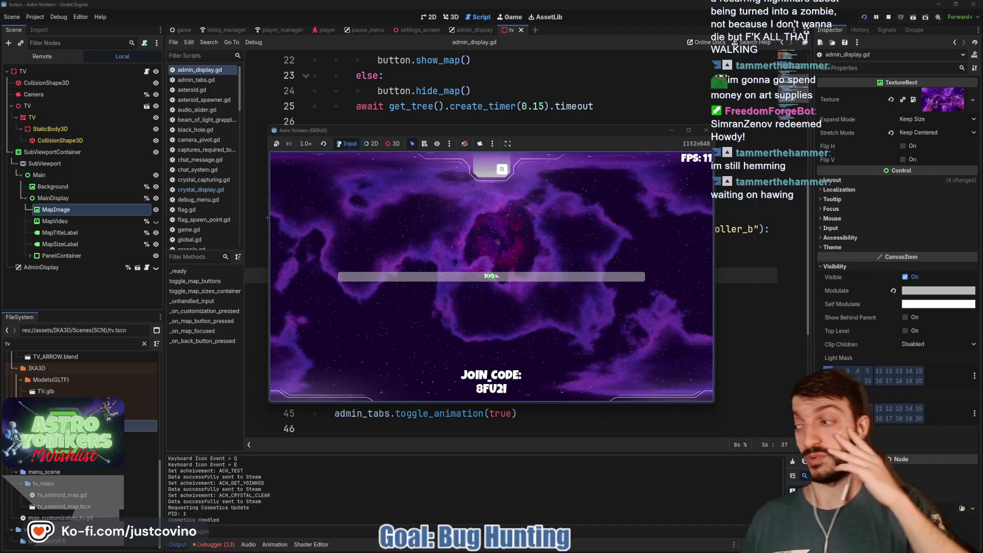
key("w")
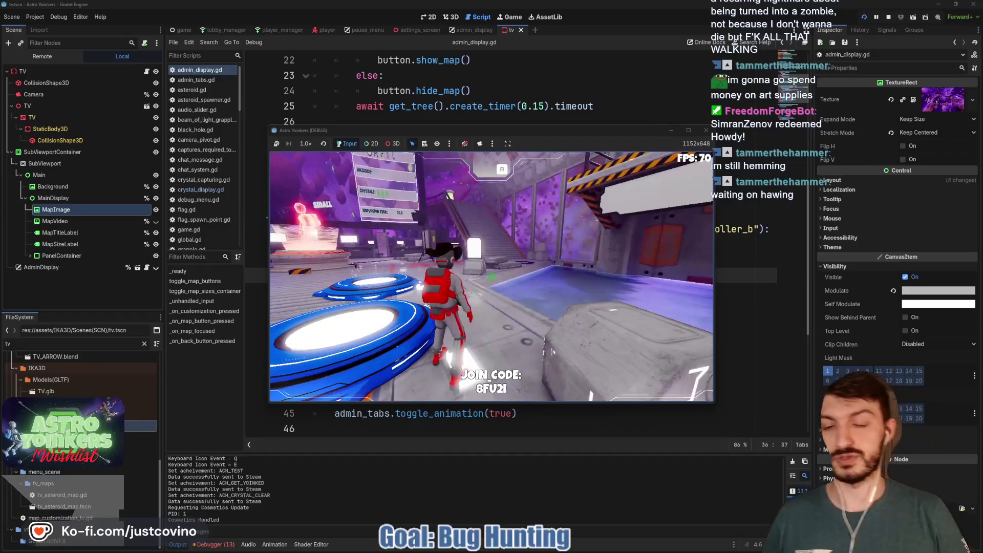
key("w")
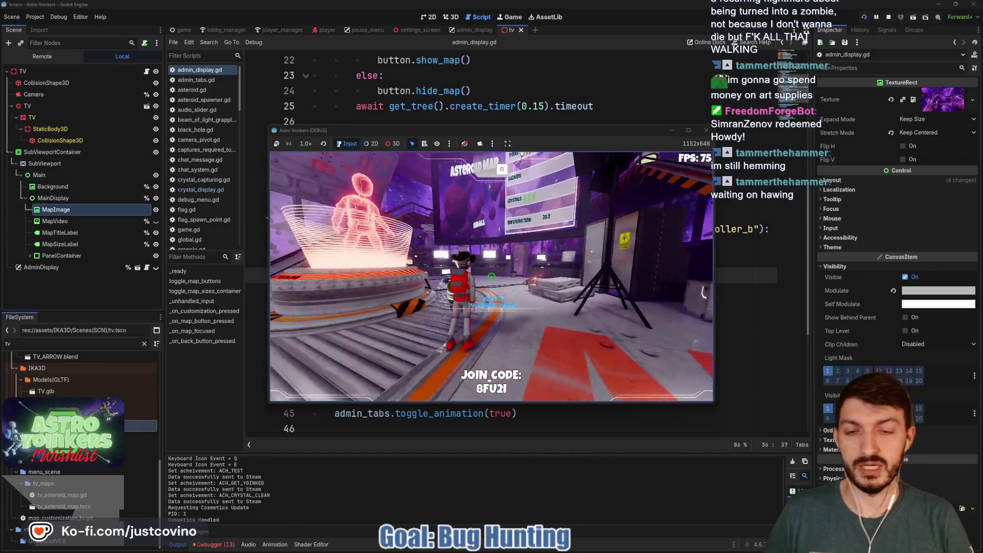
key("w")
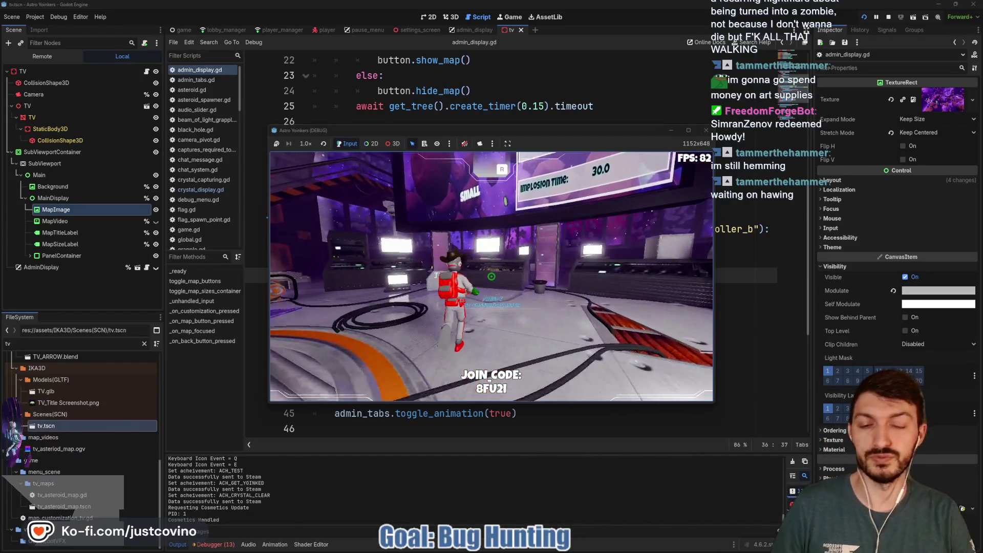
- Open the customization tabs, back out of them and the map selection with Escape, then stop the game
key("e")
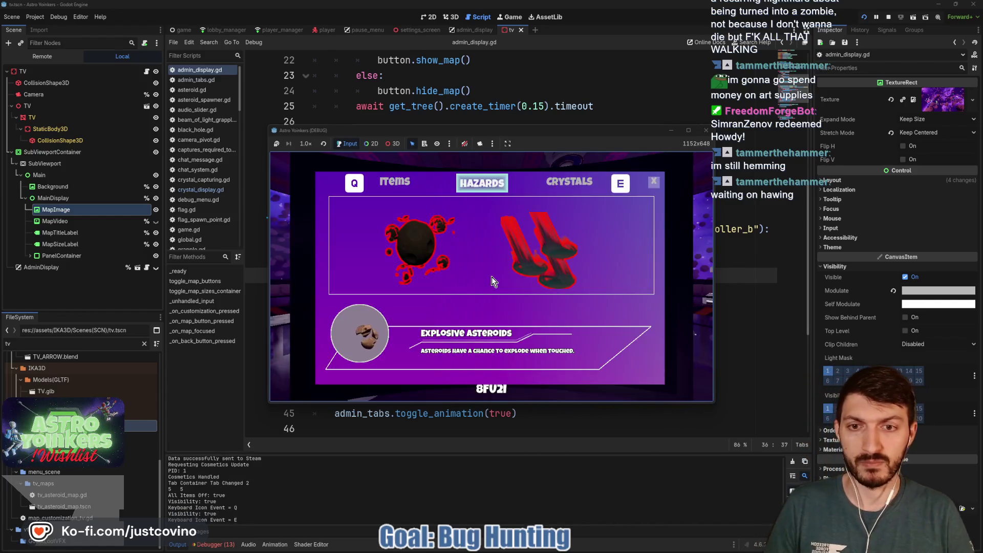
key("Escape")
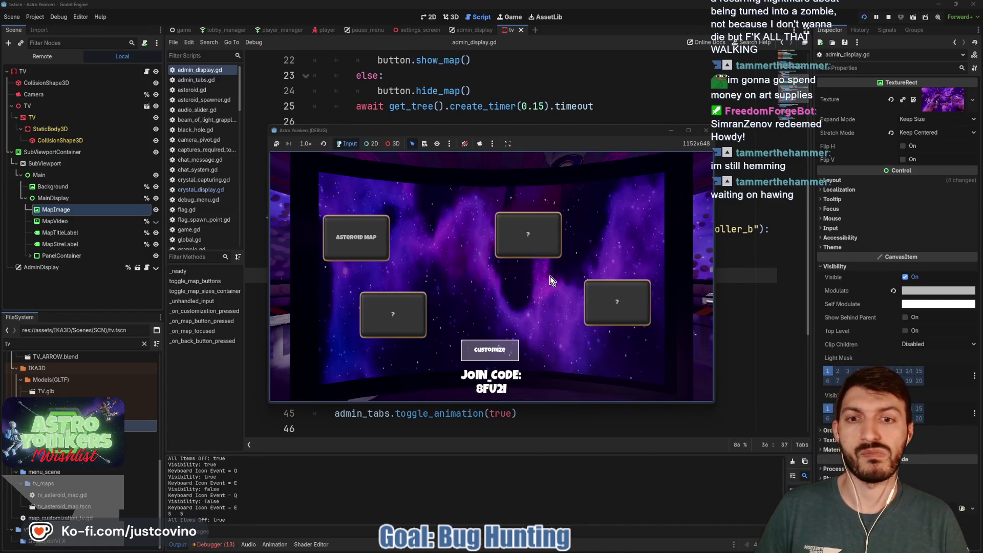
left_click(490, 346)
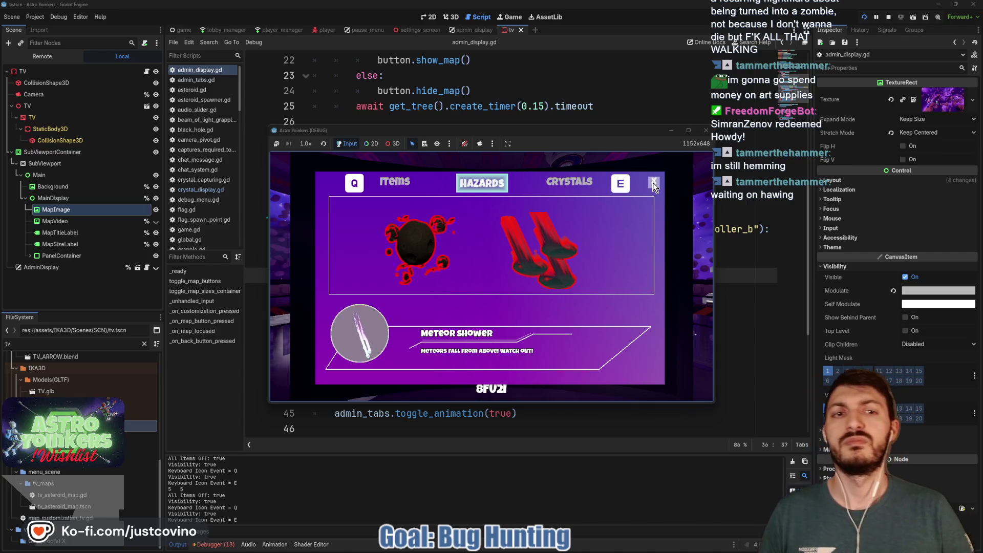
key("Escape")
key("Return")
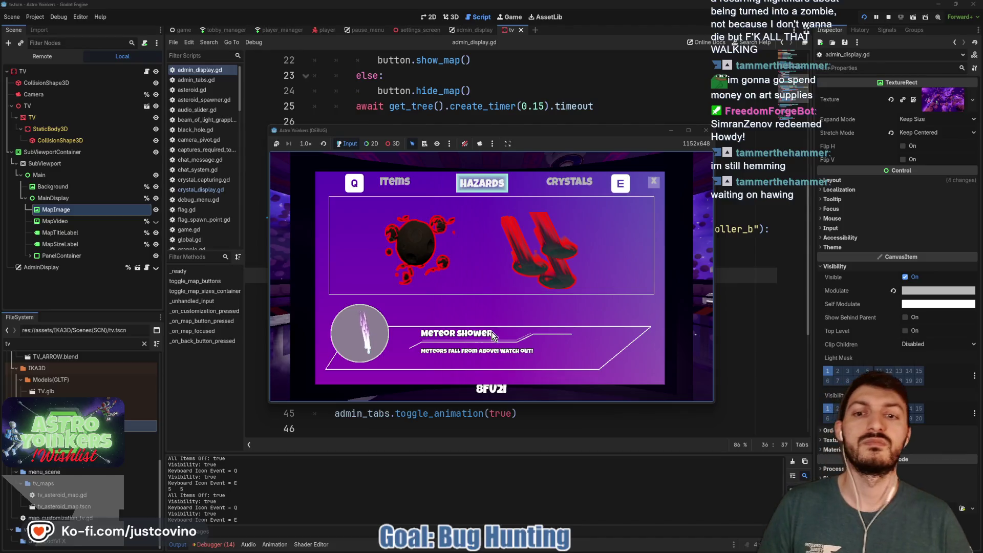
key("q")
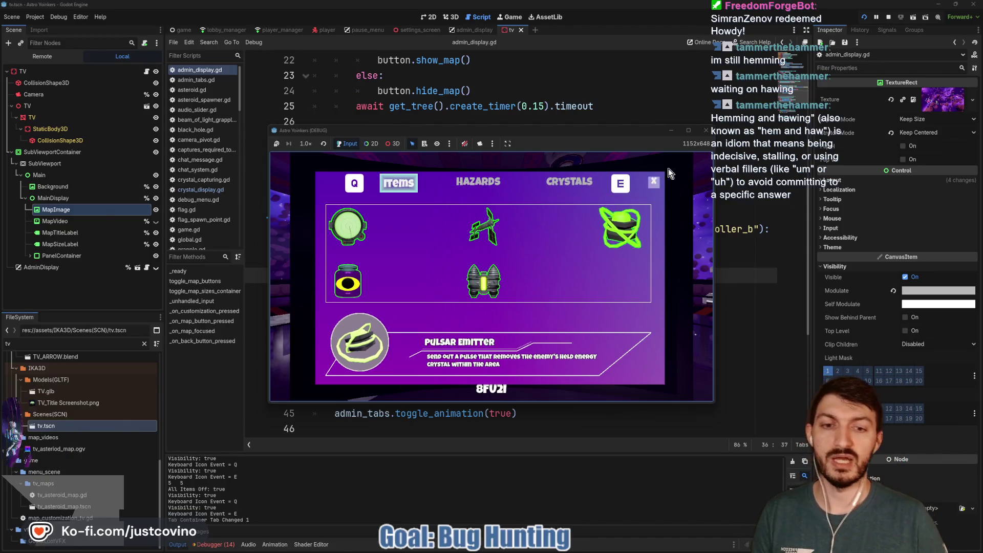
left_click(652, 187)
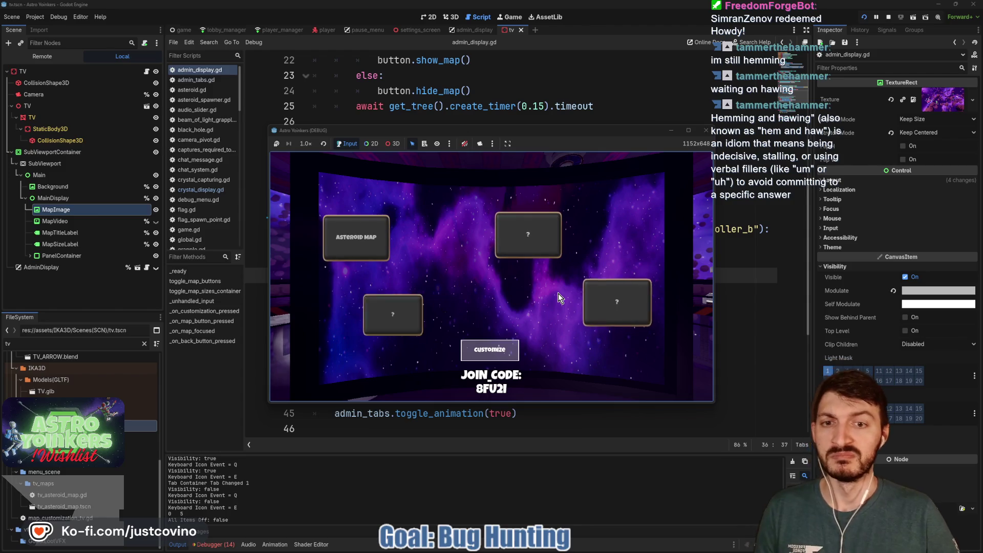
key("Escape")
key("Return")
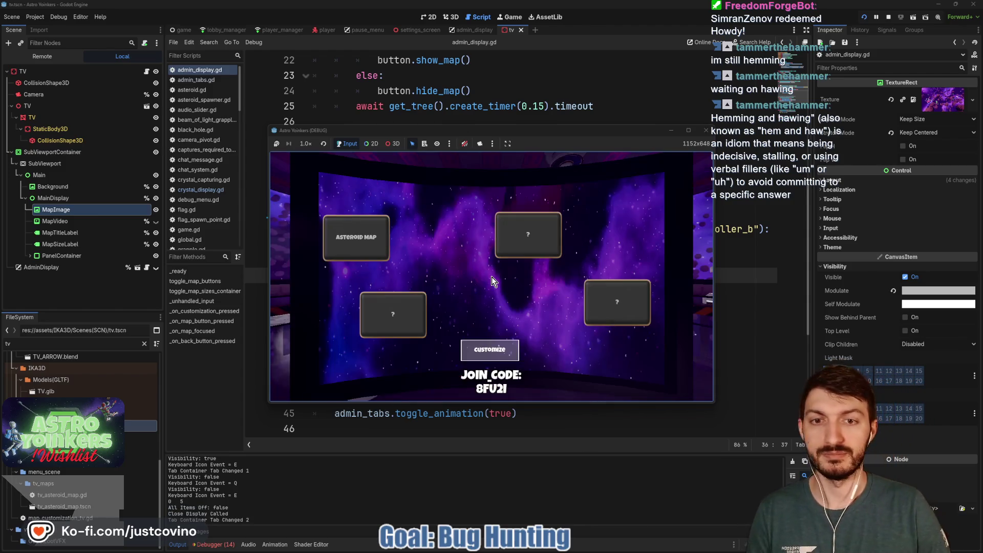
key("Escape")
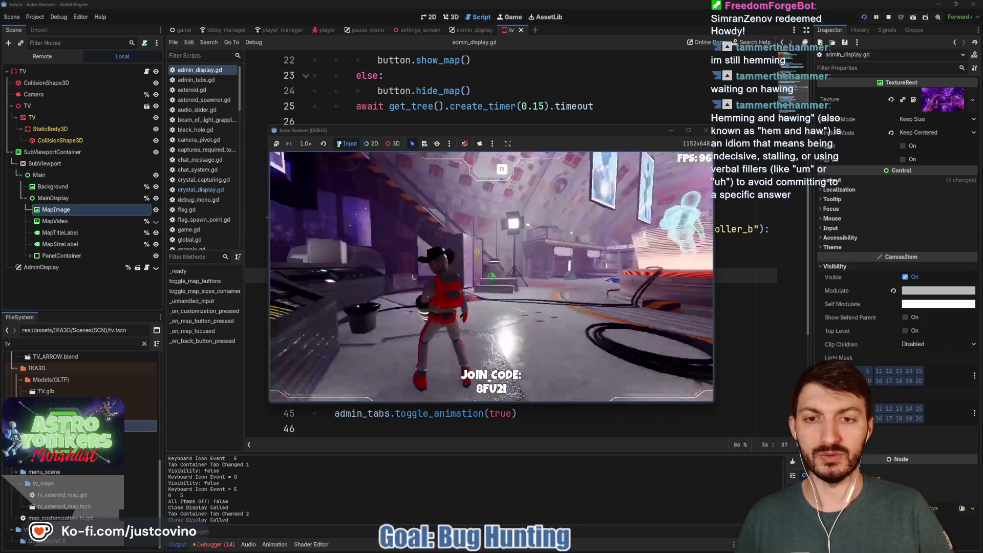
key("F8")
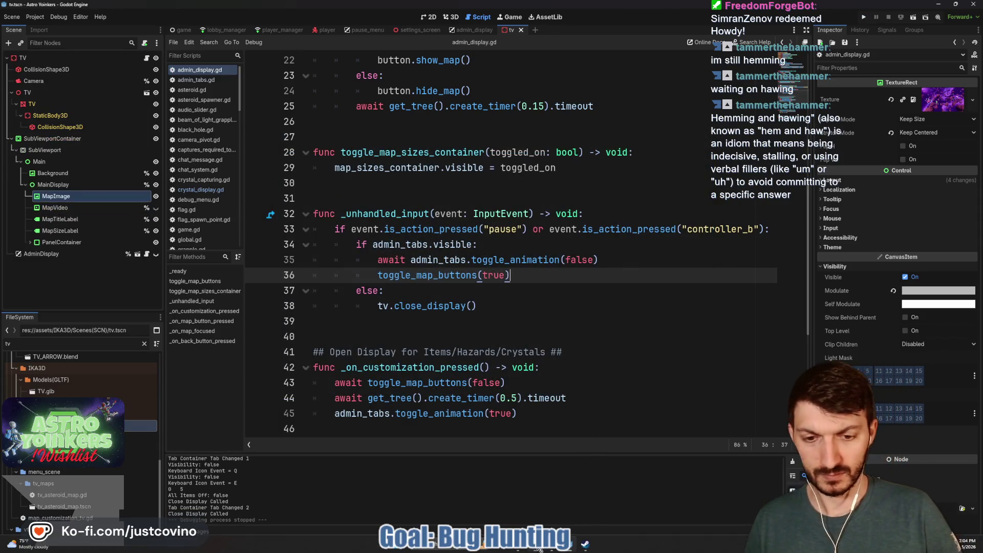
- Commit the 9 changed files as 'Admin Display Animations Done' and push to origin
left_click(272, 326)
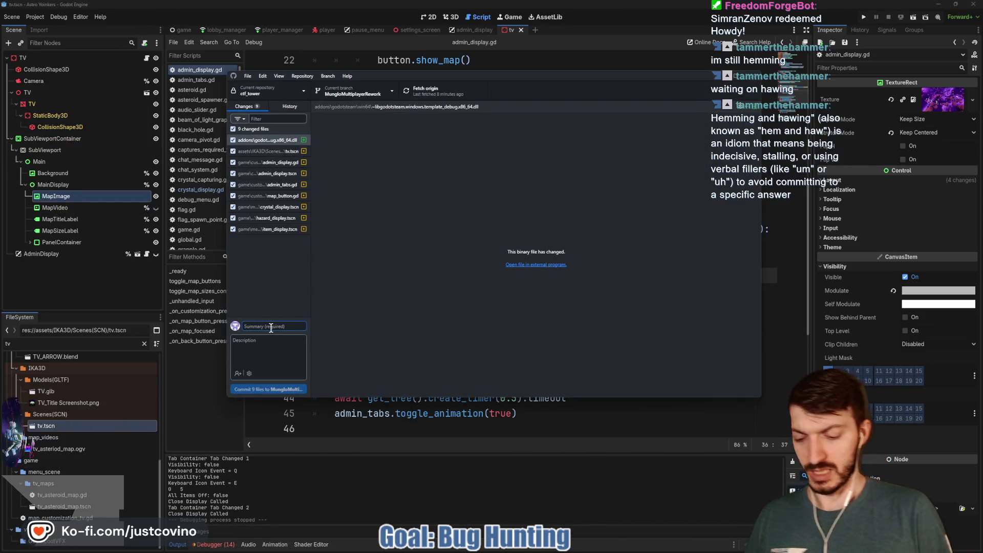
type("Admin Display Animatio")
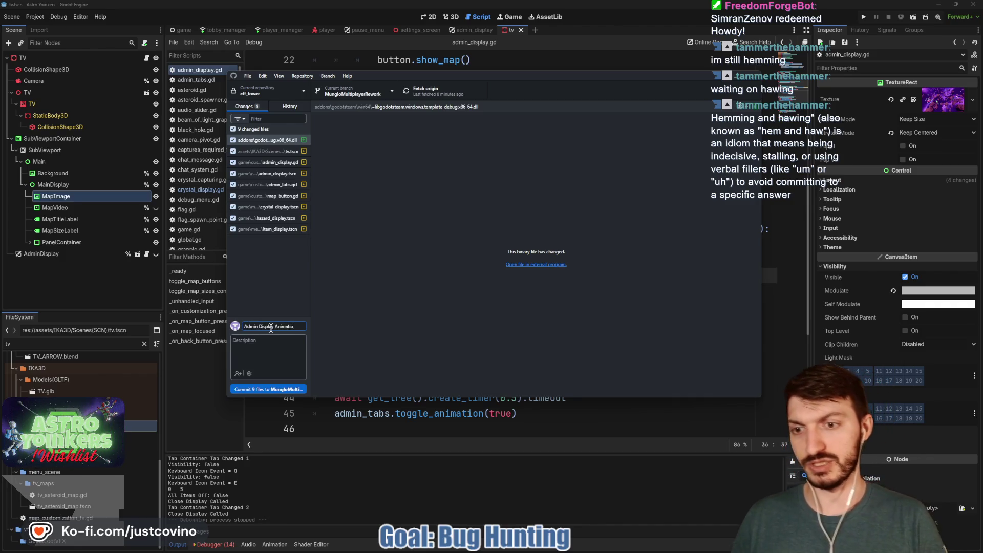
type(" Done")
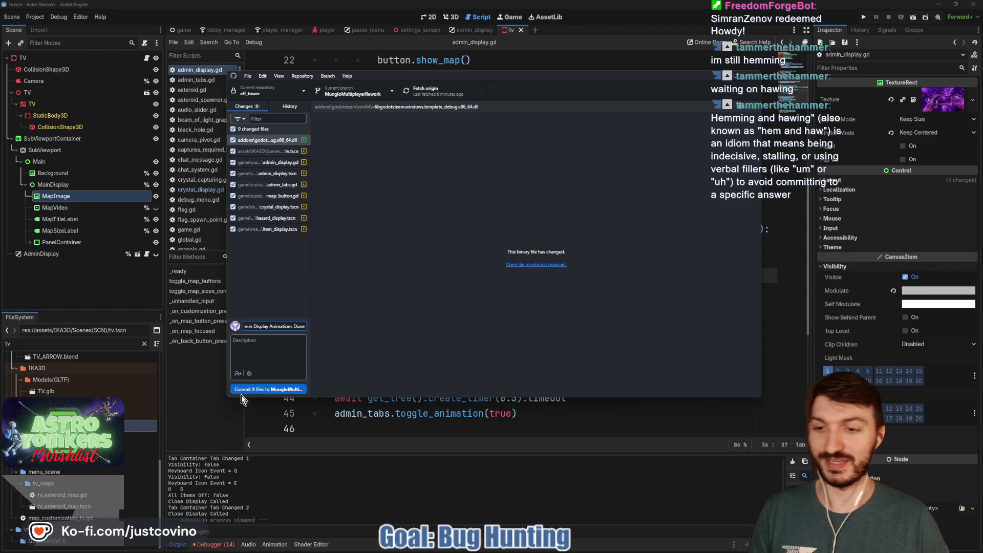
left_click(244, 390)
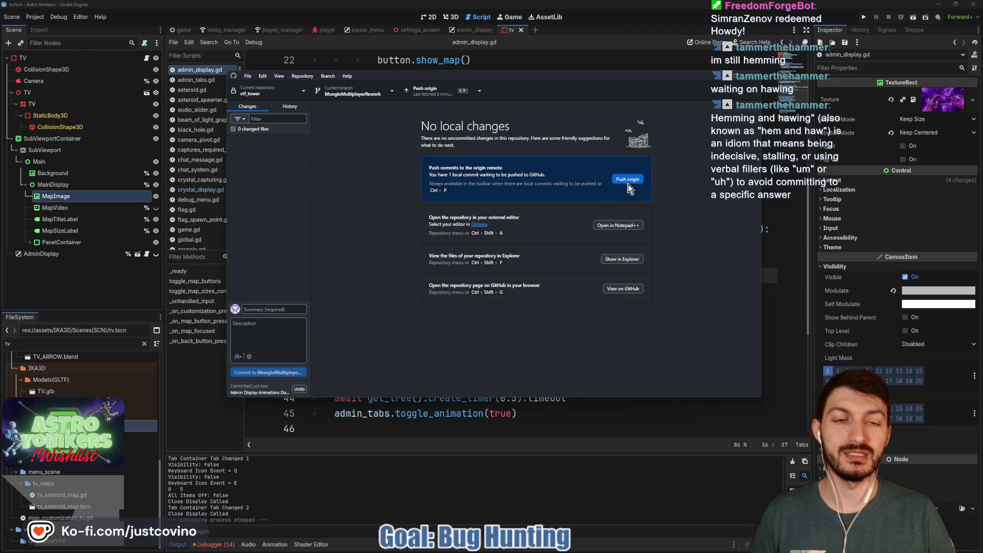
left_click(629, 179)
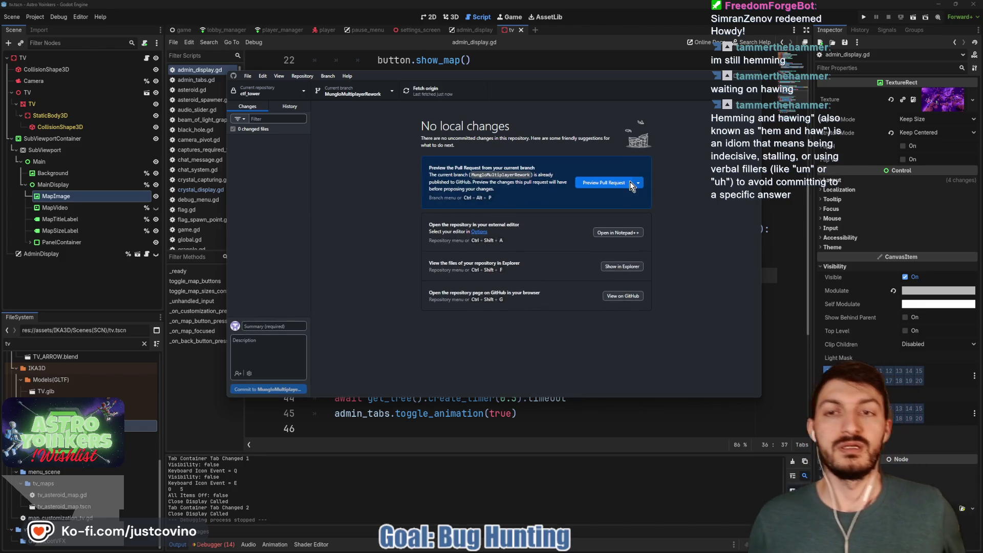
- Return to Godot and save the scene
key("alt+Tab")
left_click(517, 413)
key("ctrl+s")
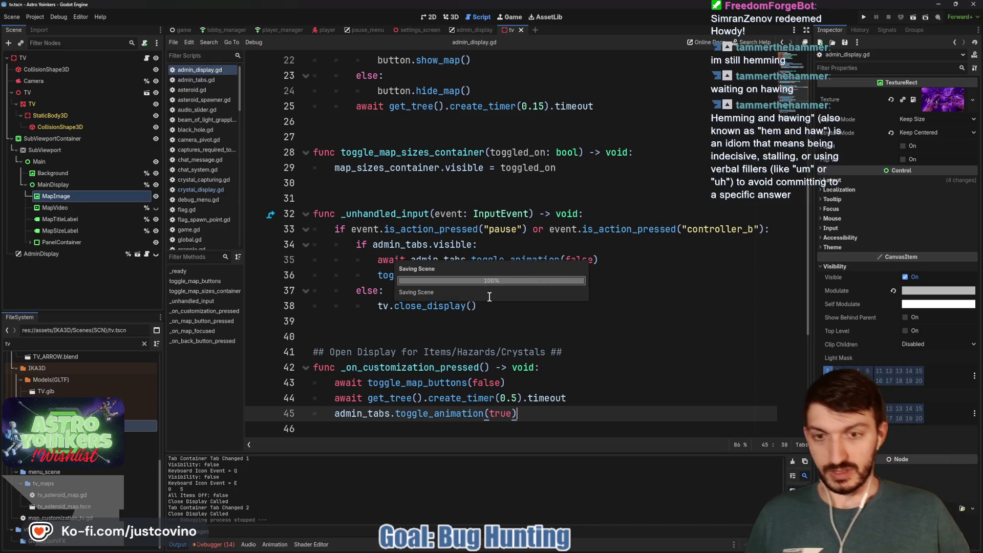
- Relaunch the game, host a private lobby, and walk the character onto a ready pad
scroll(468, 340, "up", 4)
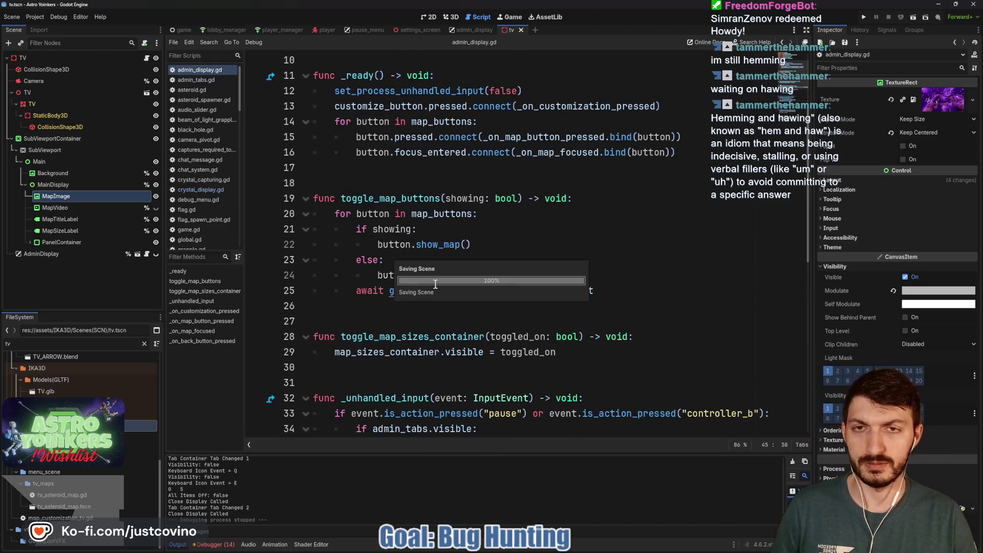
left_click(867, 15)
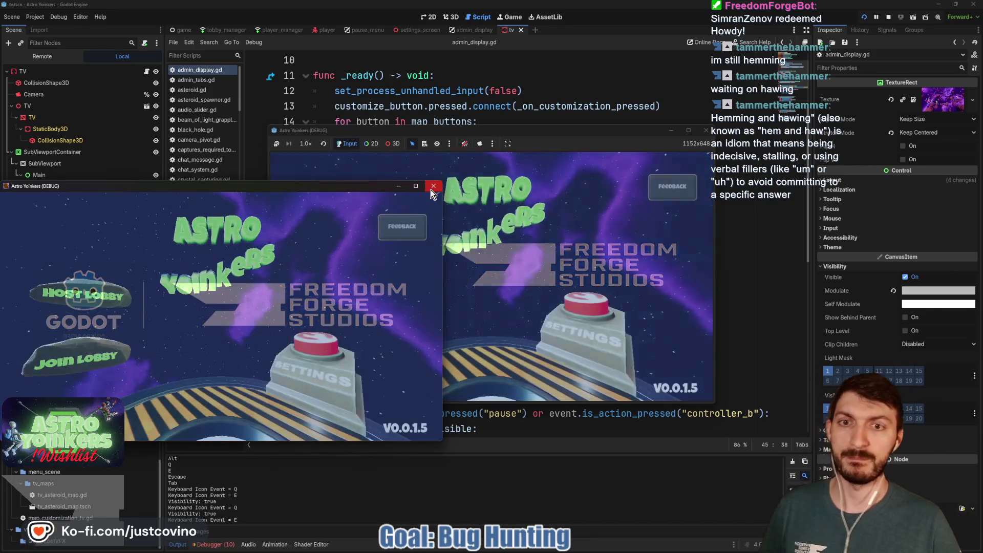
left_click(431, 189)
left_click(392, 214)
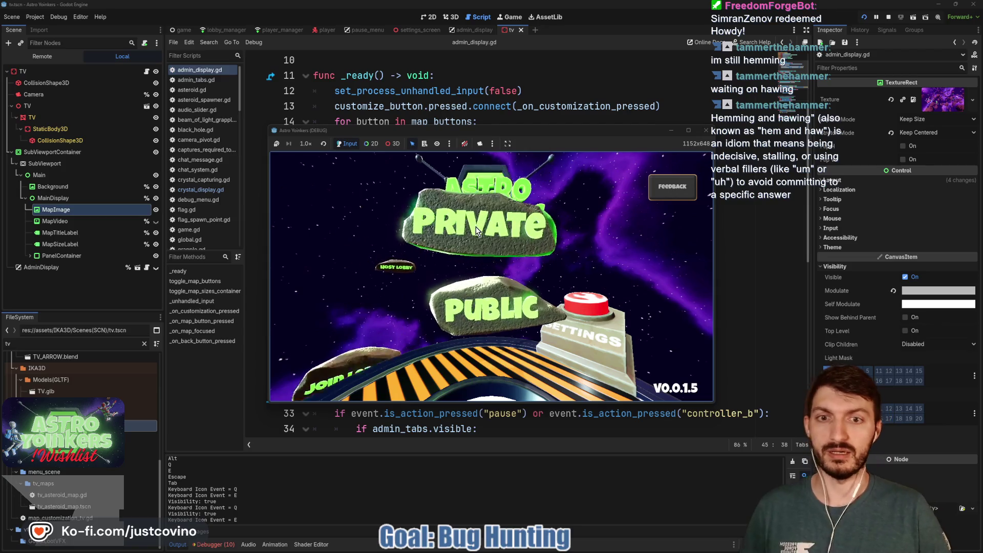
left_click(476, 231)
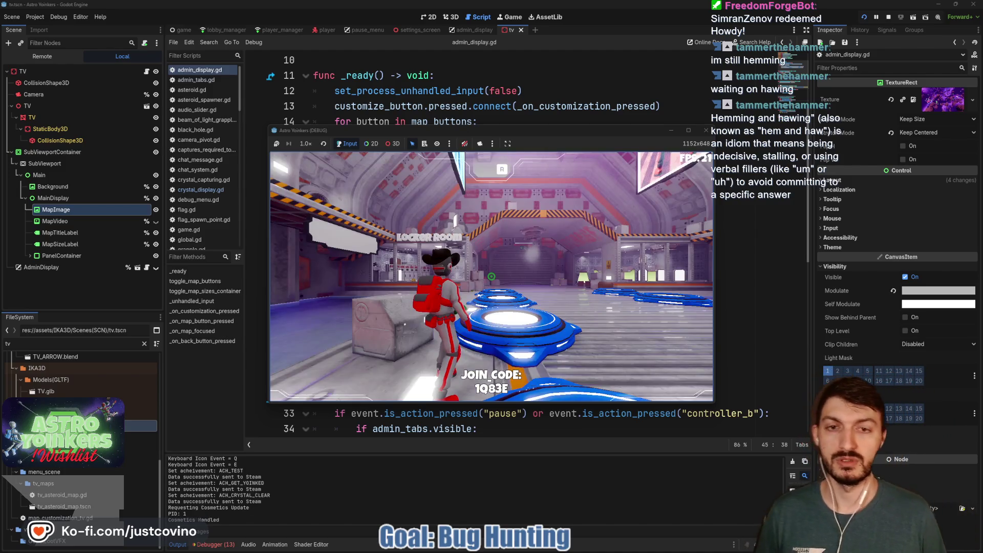
key("w")
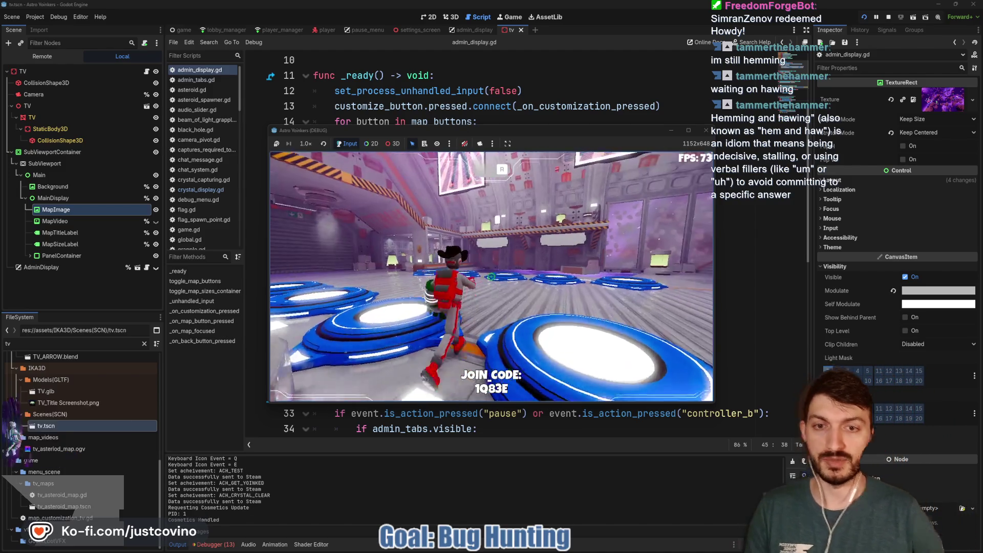
key("w")
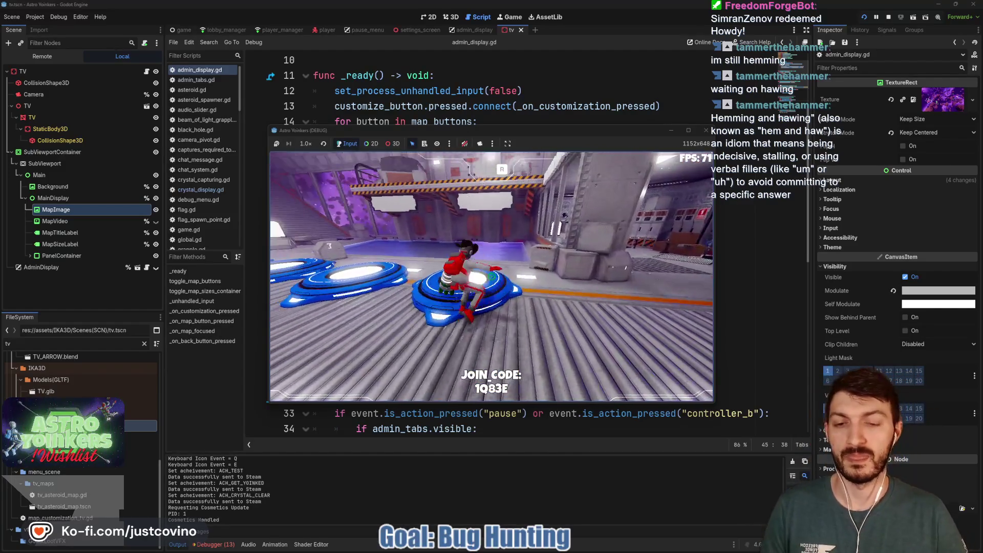
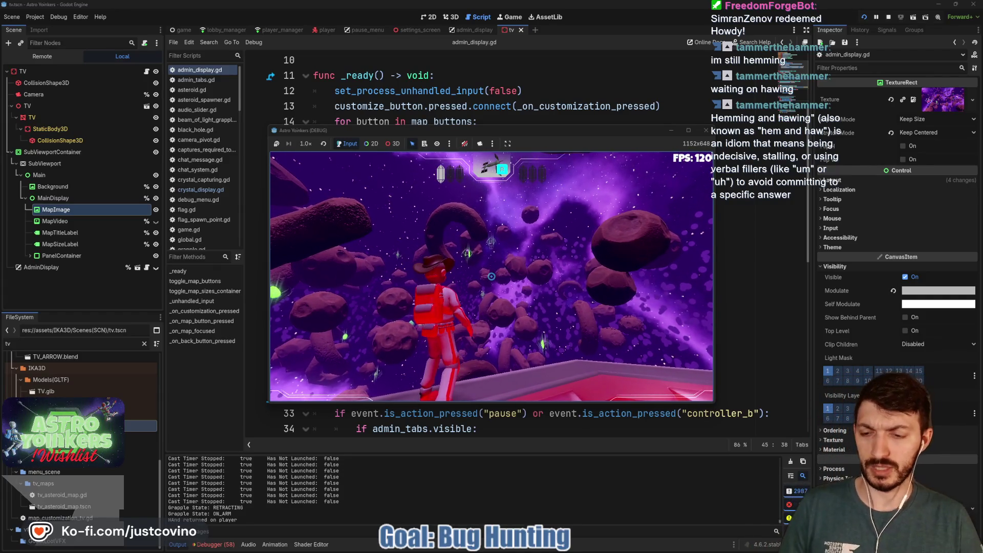
- Stop the game, read Session 1's errors in an enlarged Errors panel, and return to Output
left_click(218, 542)
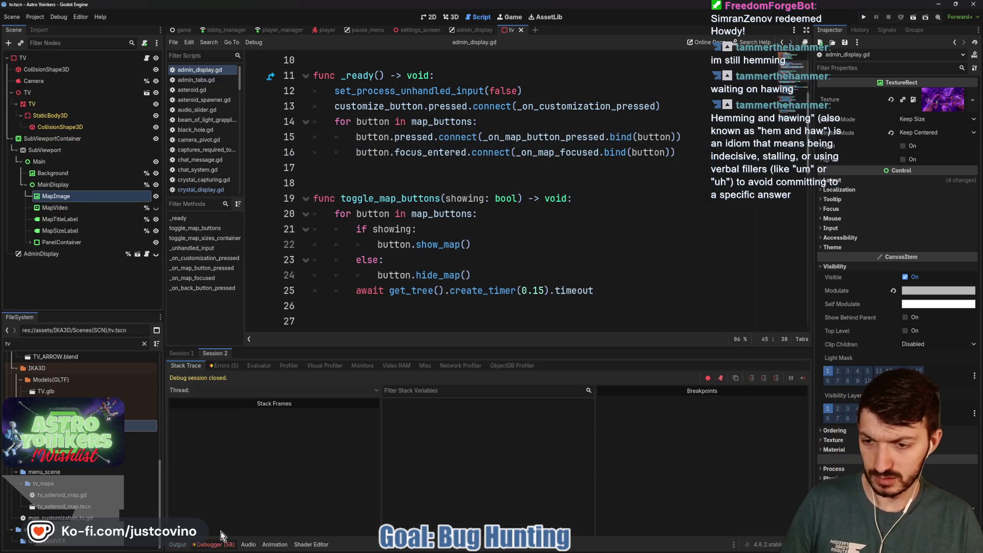
left_click(224, 365)
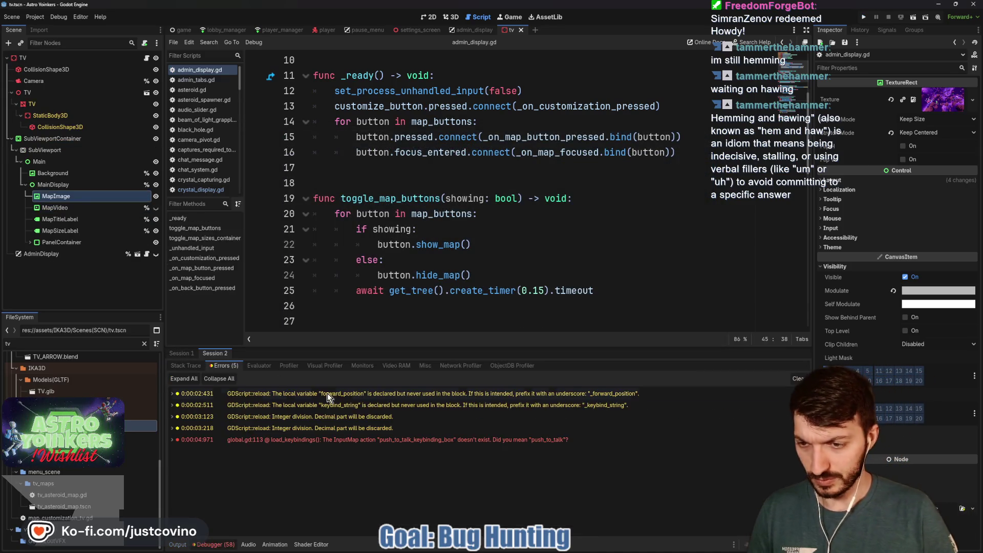
left_click(183, 353)
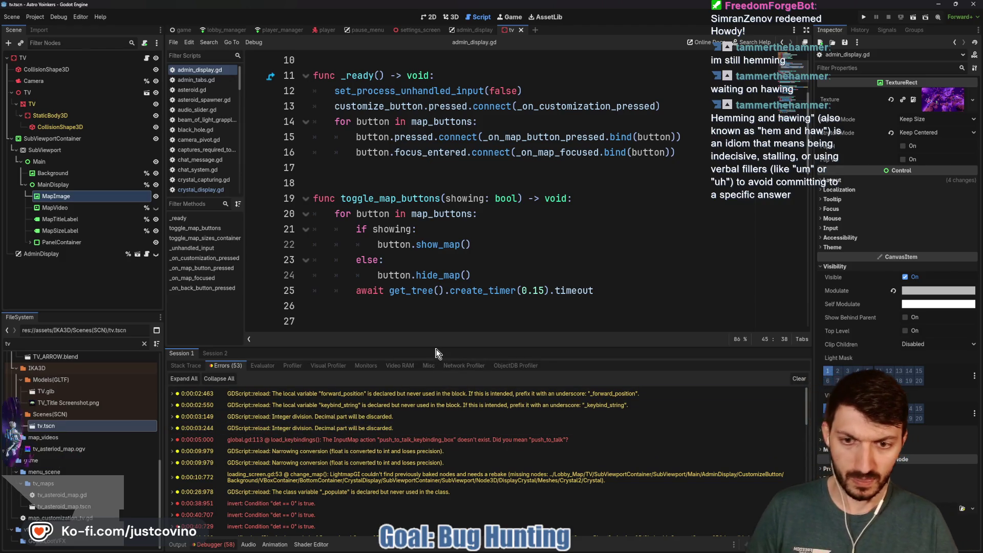
left_click_drag(435, 344, 433, 190)
scroll(385, 372, "down", 6)
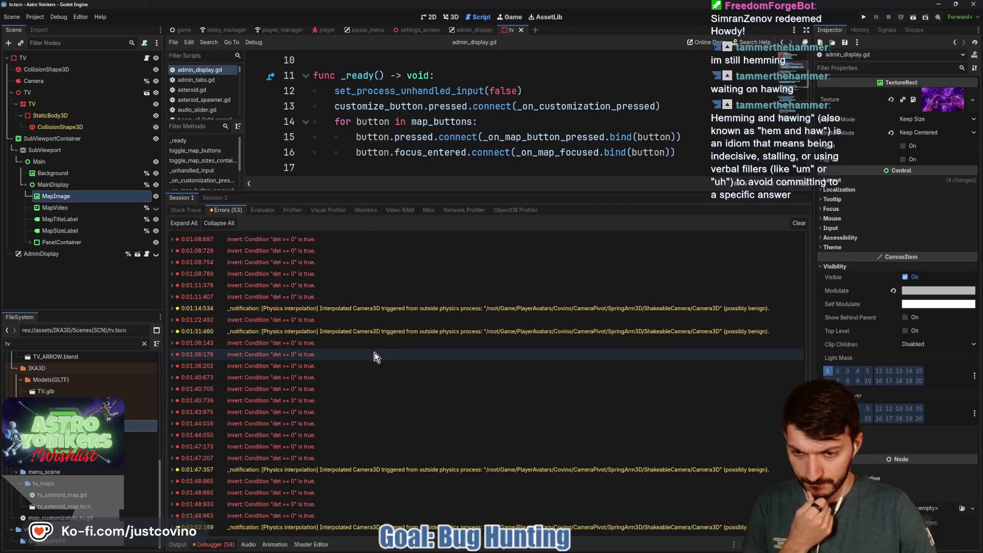
scroll(376, 351, "up", 8)
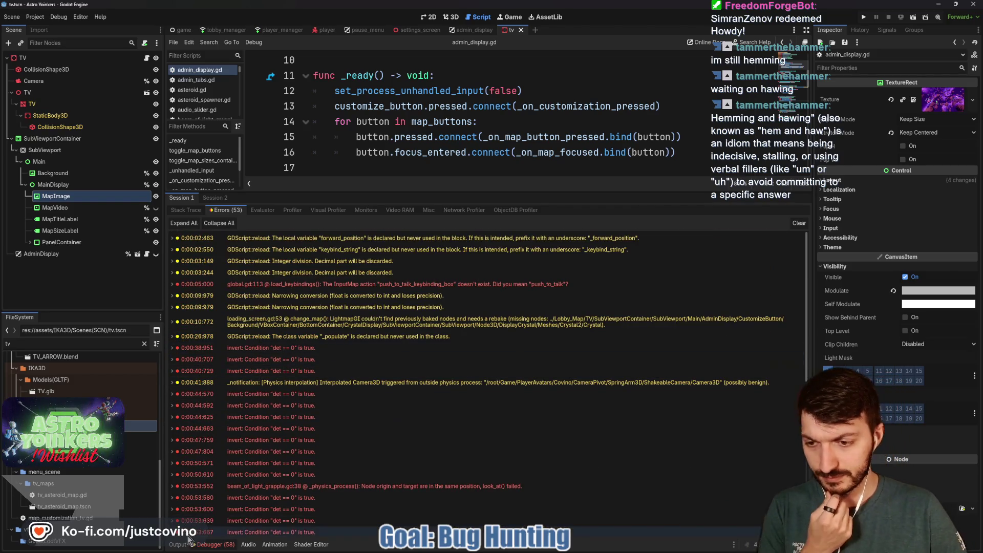
left_click(178, 544)
left_click(420, 377)
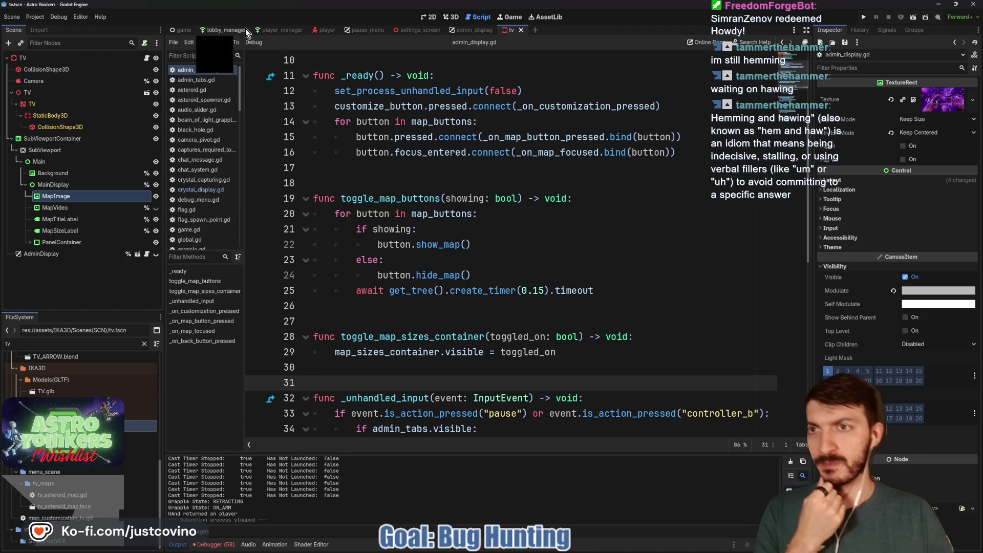
- Show player.gd at toggle_flag in the player scene and clear the 'tv' FileSystem filter
left_click(314, 32)
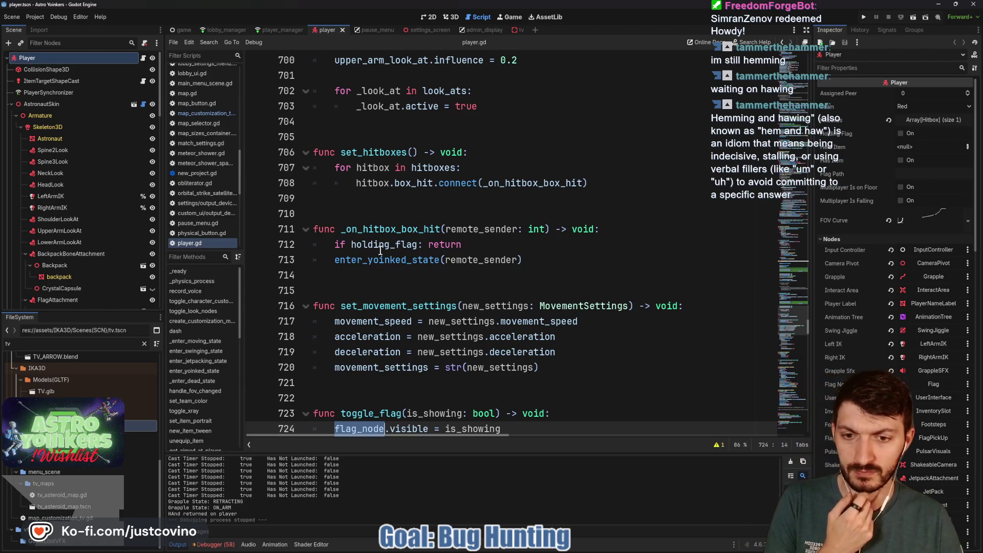
scroll(297, 205, "down", 3)
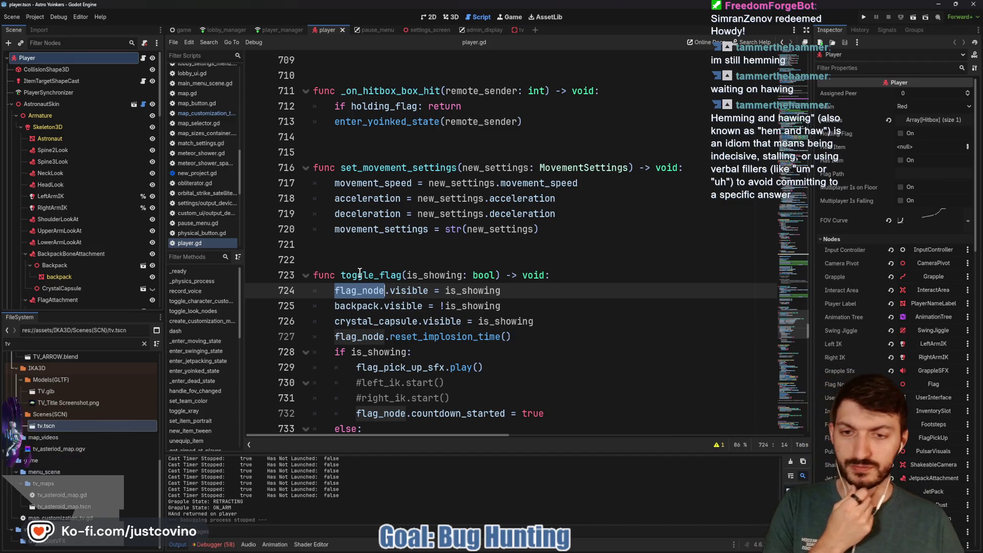
scroll(355, 273, "down", 1)
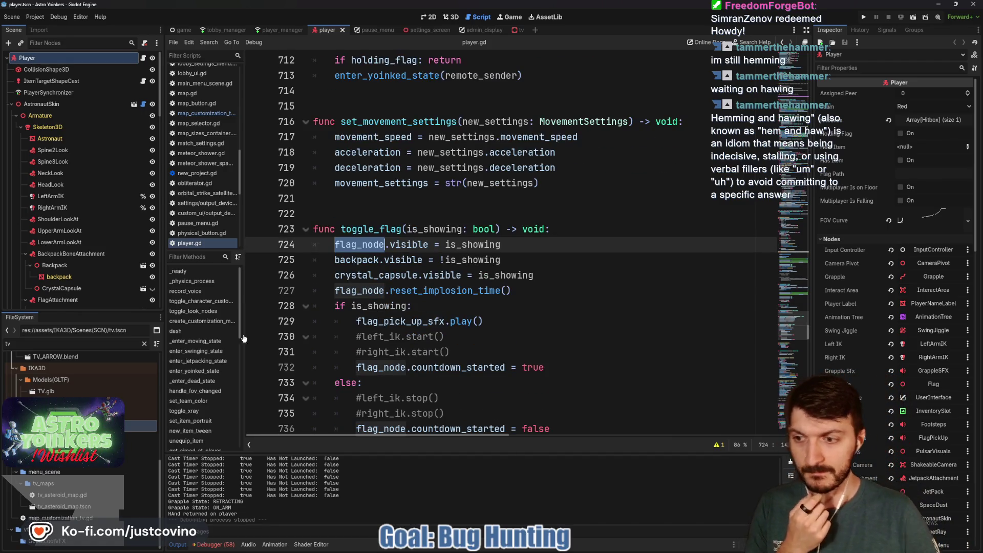
left_click(144, 344)
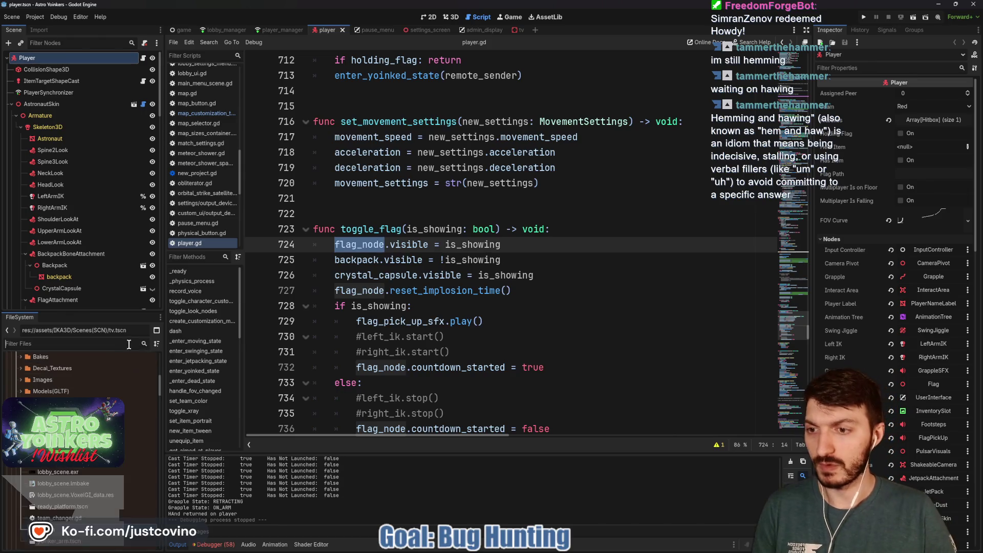
- Filter the FileSystem by 'aste' and open maps/asteroid.gd in the script editor
type("aste")
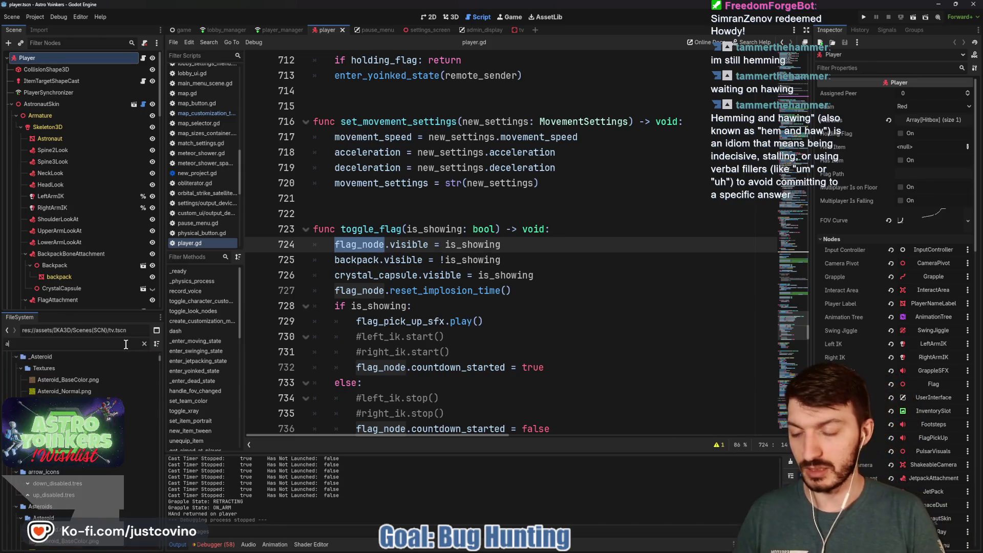
scroll(113, 382, "down", 5)
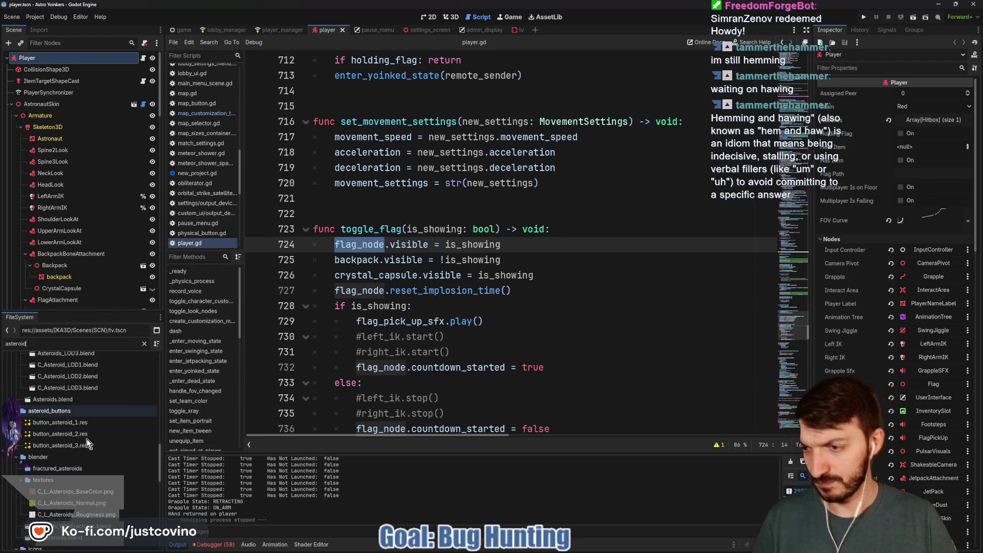
scroll(87, 434, "down", 2)
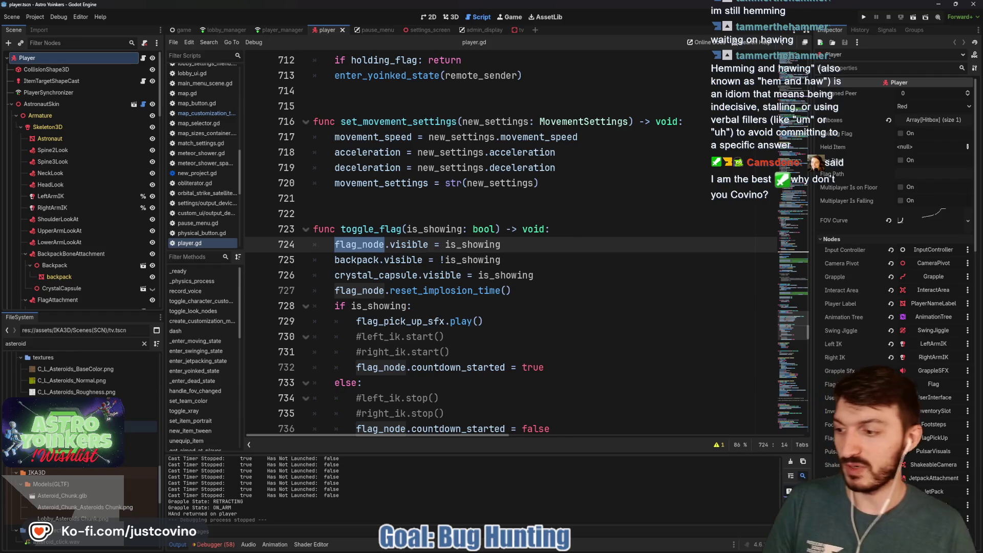
scroll(81, 469, "down", 3)
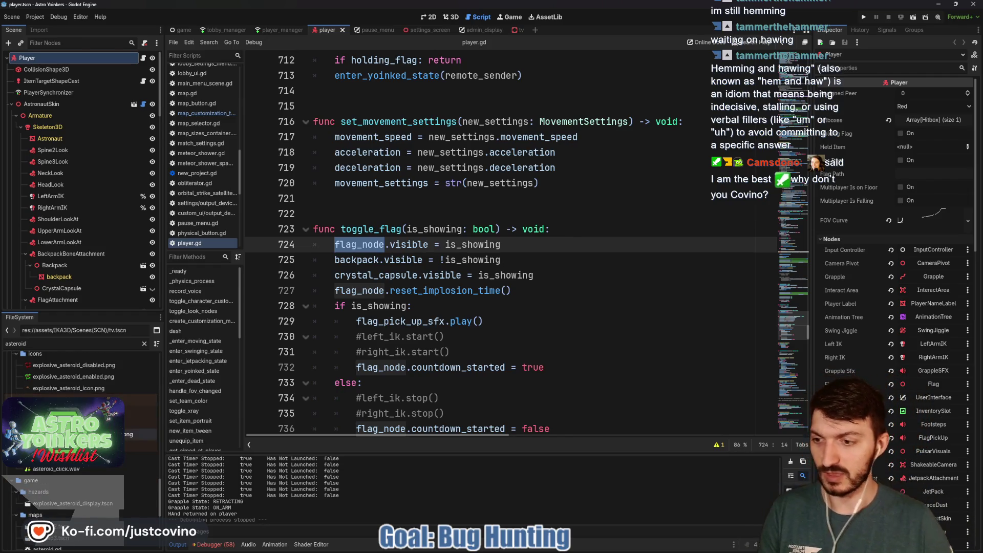
scroll(80, 470, "down", 3)
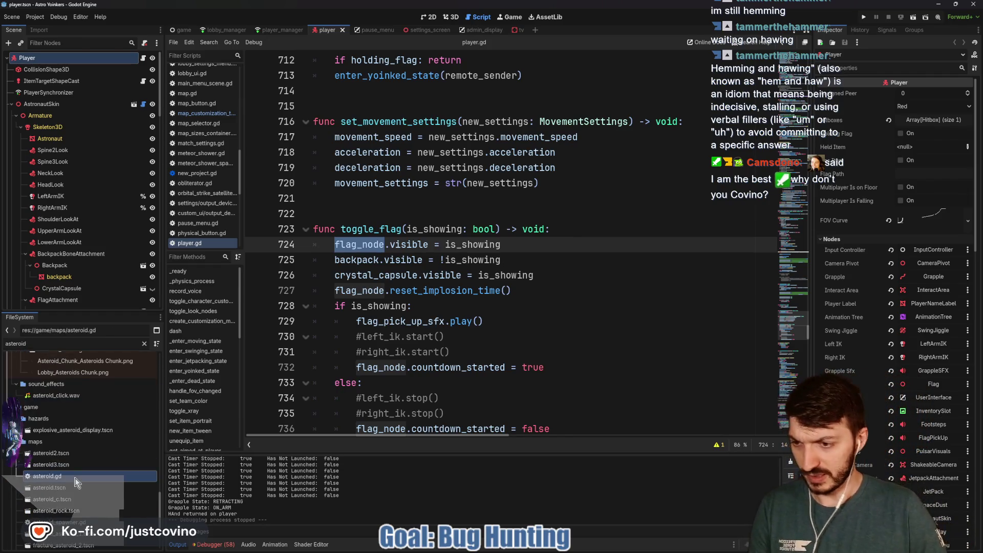
double_click(76, 476)
left_click(437, 337)
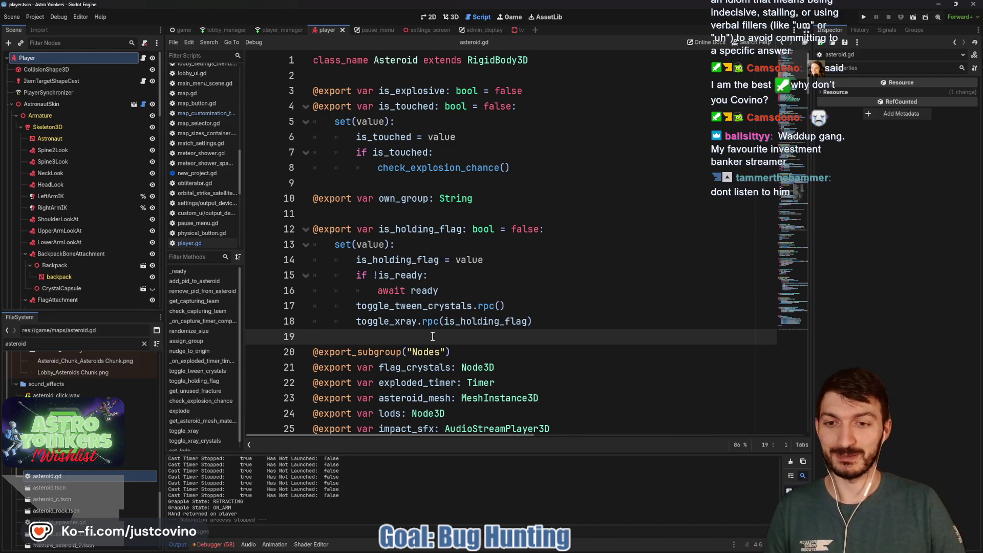
scroll(433, 336, "down", 2)
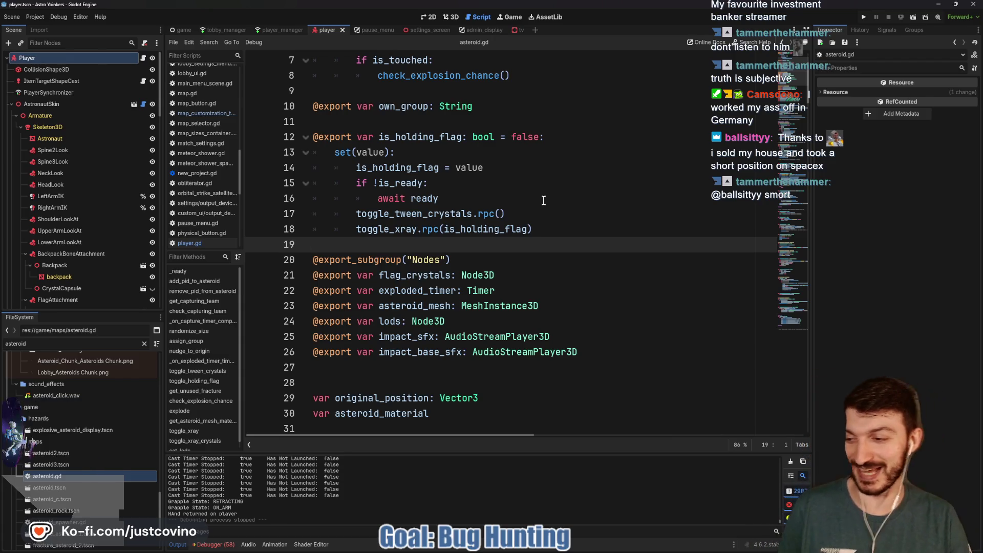
left_click(543, 200)
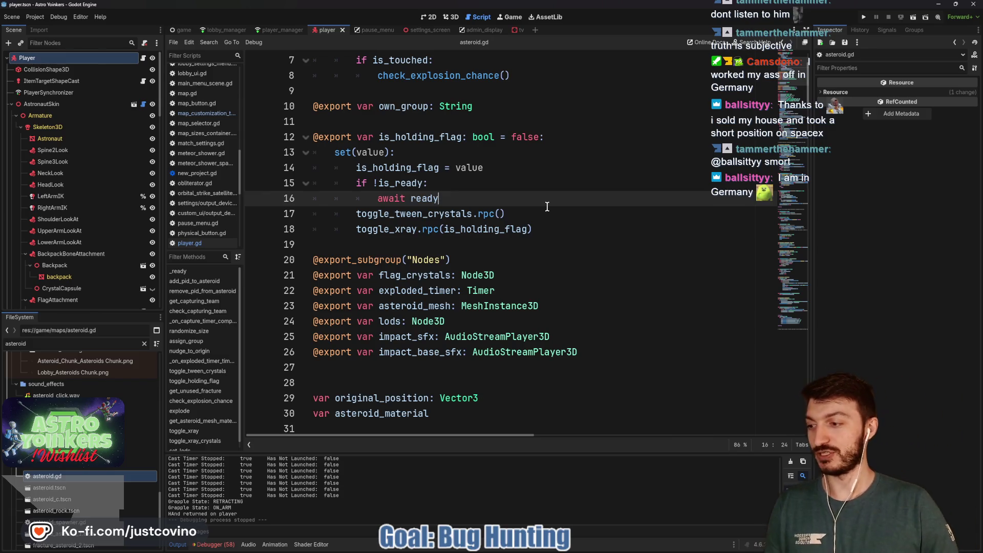
left_click(484, 246)
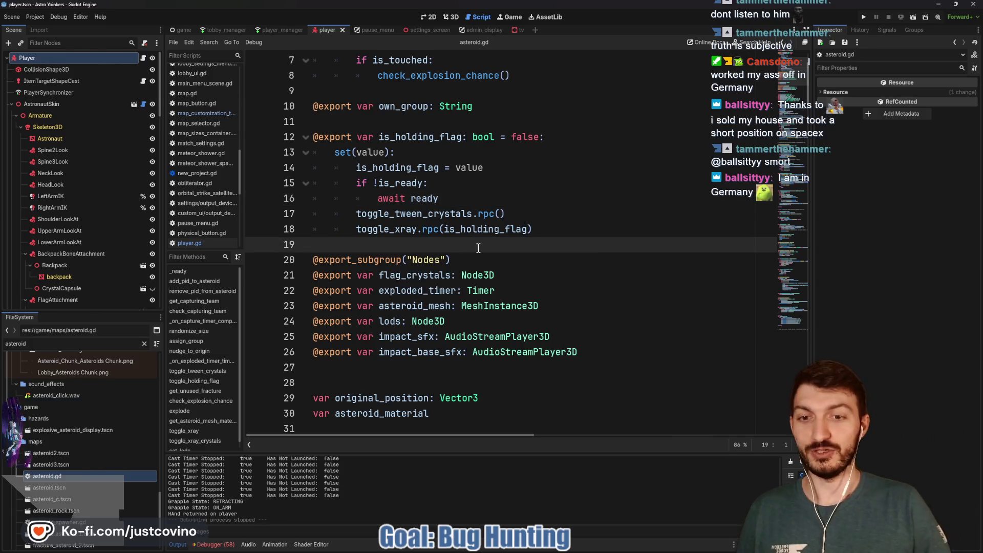
scroll(457, 237, "down", 3)
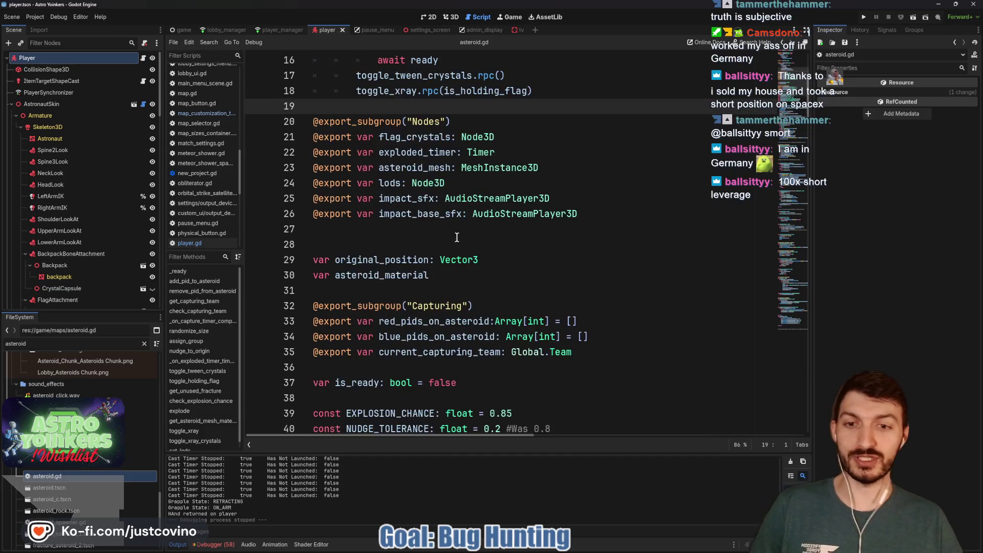
left_click(407, 229)
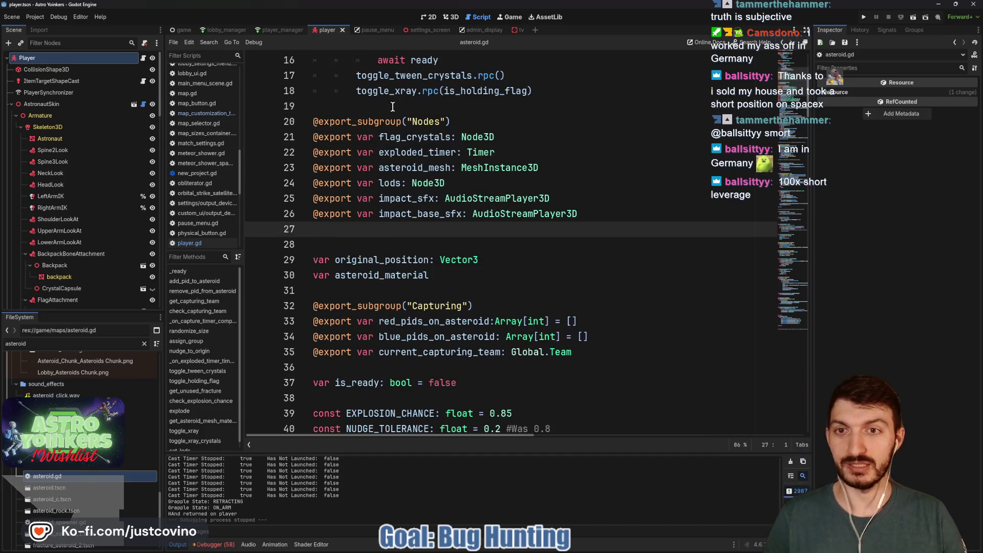
scroll(438, 195, "down", 3)
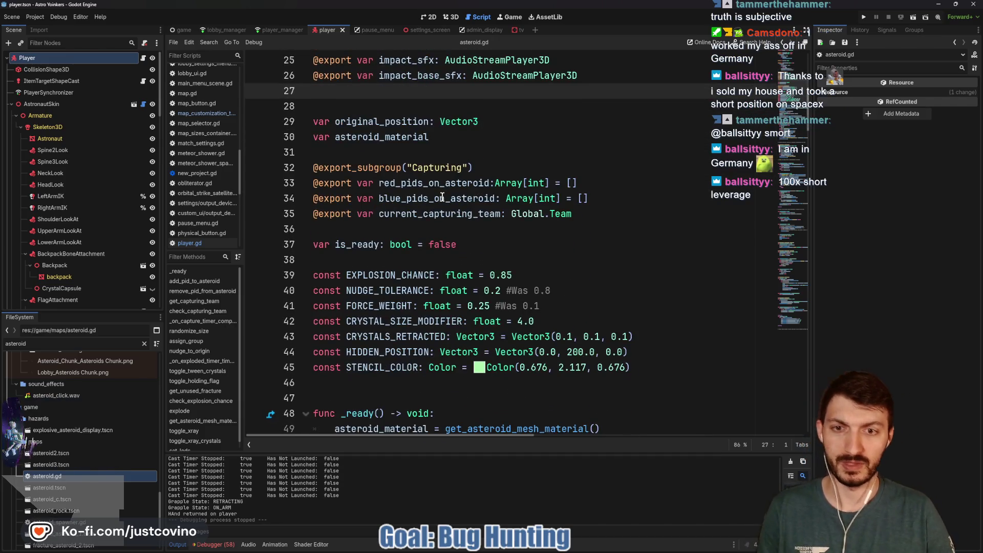
left_click(390, 228)
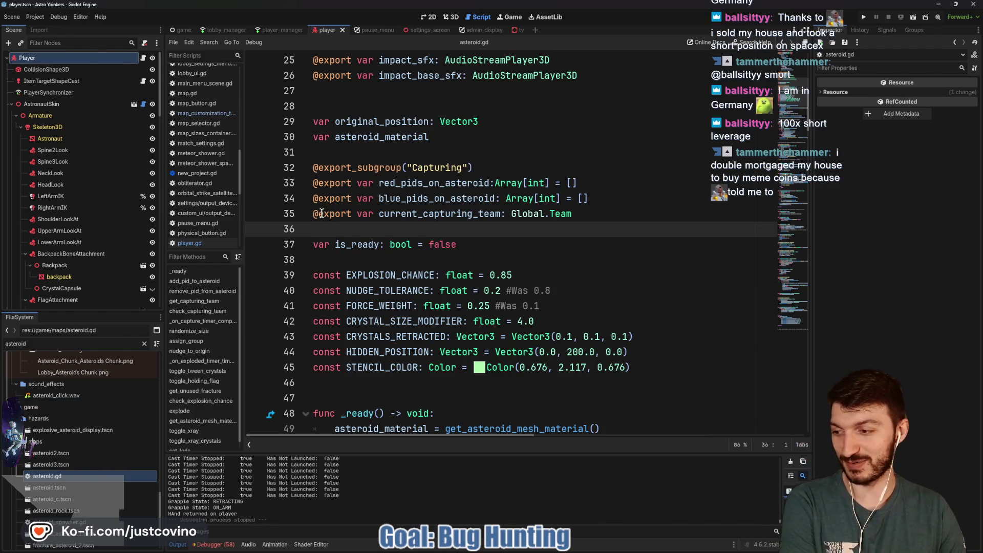
scroll(351, 231, "down", 3)
left_click(353, 258)
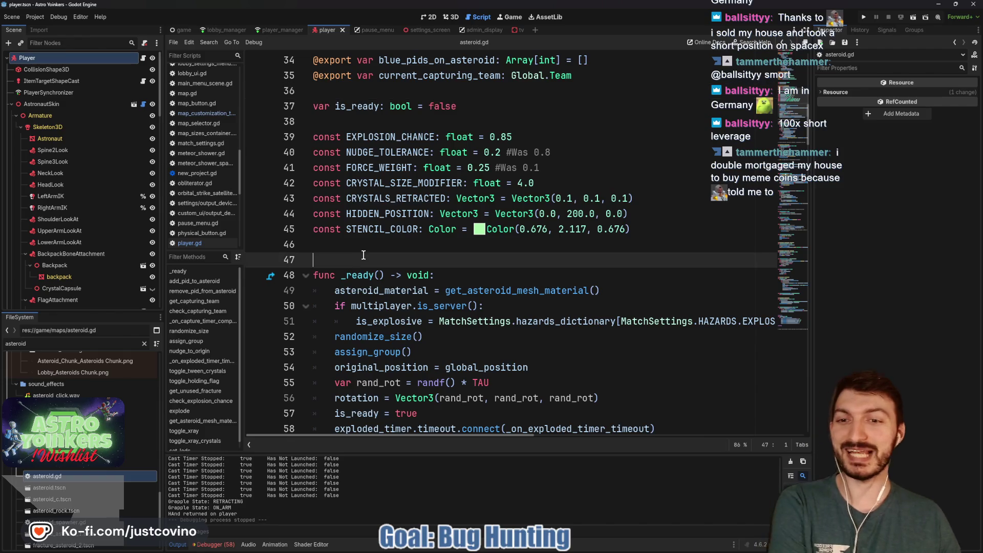
- Scroll asteroid.gd past _ready to add_pid_to_asteroid in the #region Stuff for Capturing block
scroll(366, 240, "down", 3)
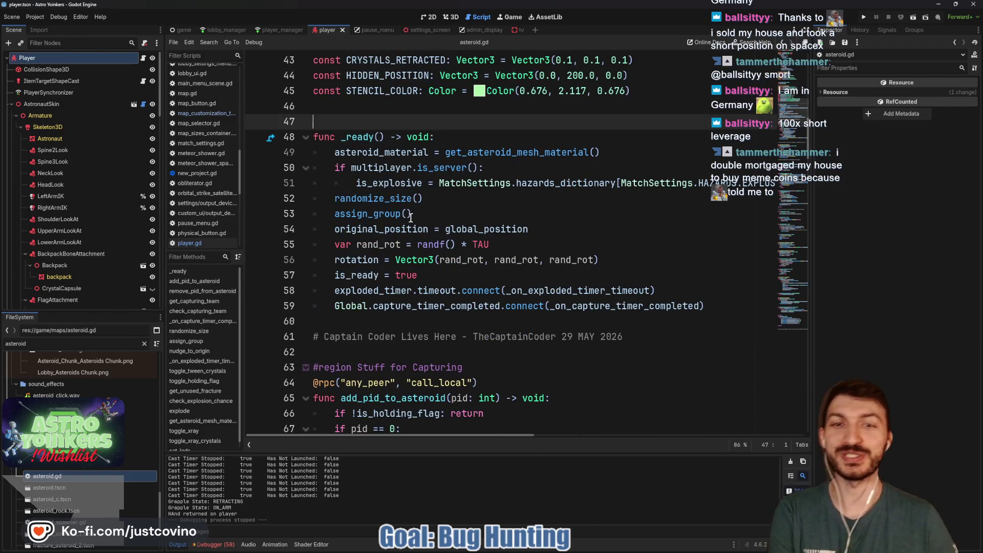
scroll(411, 218, "down", 2)
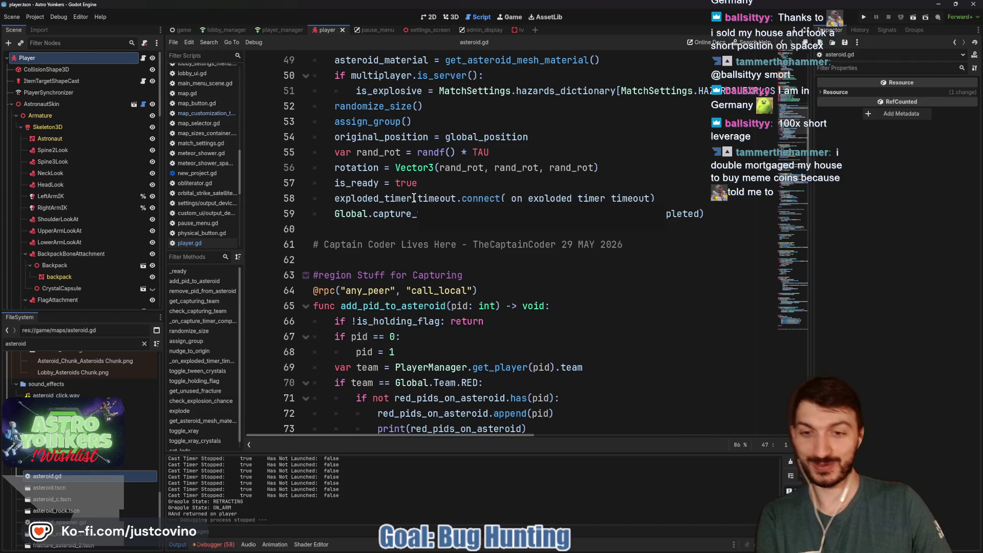
scroll(413, 200, "down", 1)
scroll(413, 198, "down", 2)
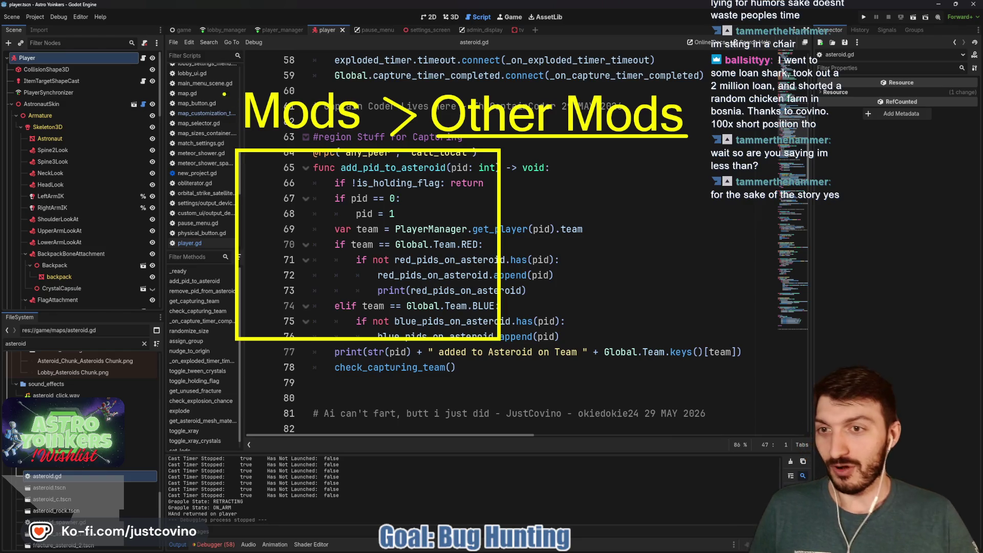
- Make add_pid_to_asteroid reassign a pid of 0 to 1 on line 68, then save
mouse_move(233, 127)
left_mouse_down()
mouse_move(369, 125)
mouse_move(259, 83)
left_mouse_up()
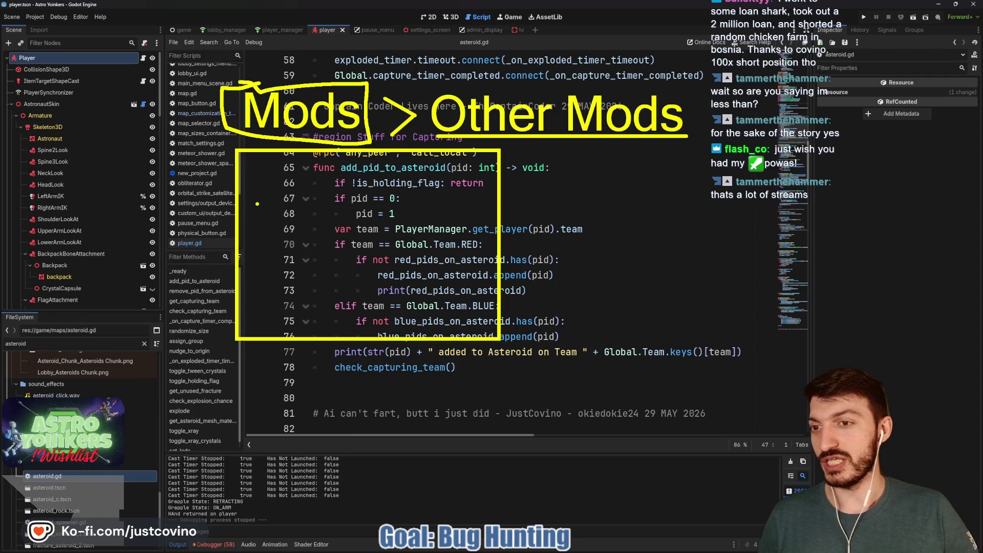
left_click_drag(174, 183, 232, 190)
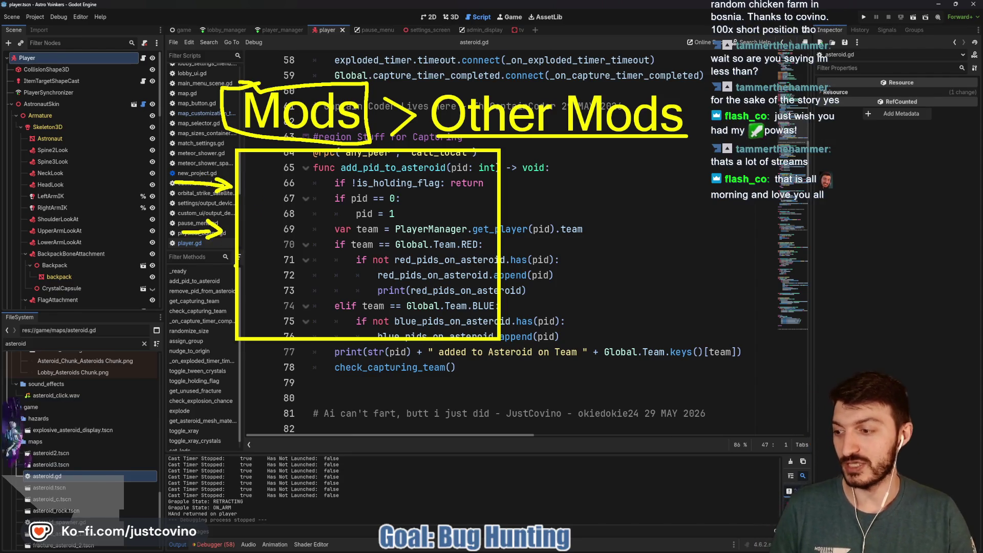
mouse_move(328, 197)
left_mouse_down()
mouse_move(361, 218)
mouse_move(420, 220)
mouse_move(450, 189)
left_mouse_up()
key("Escape")
left_click(492, 209)
key("ctrl+s")
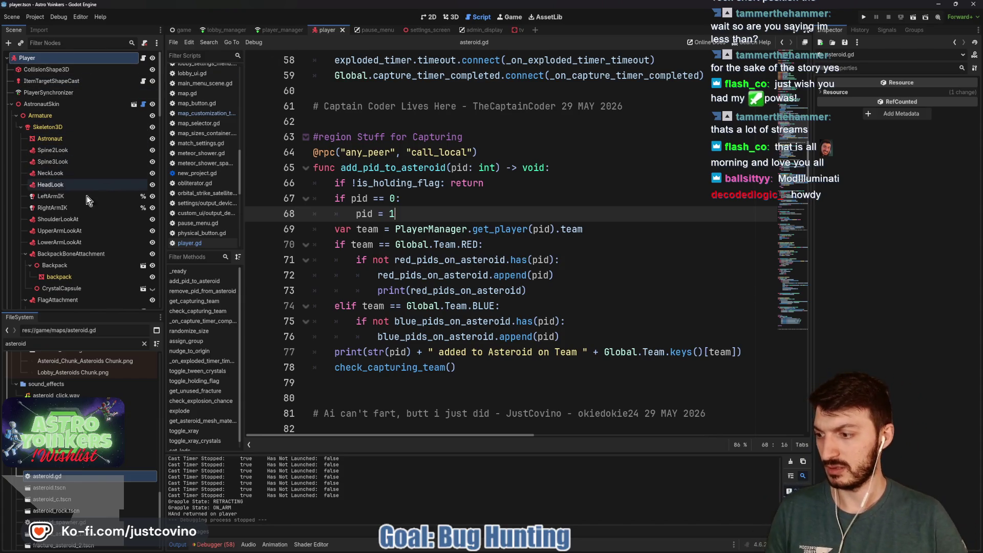
scroll(77, 215, "down", 2)
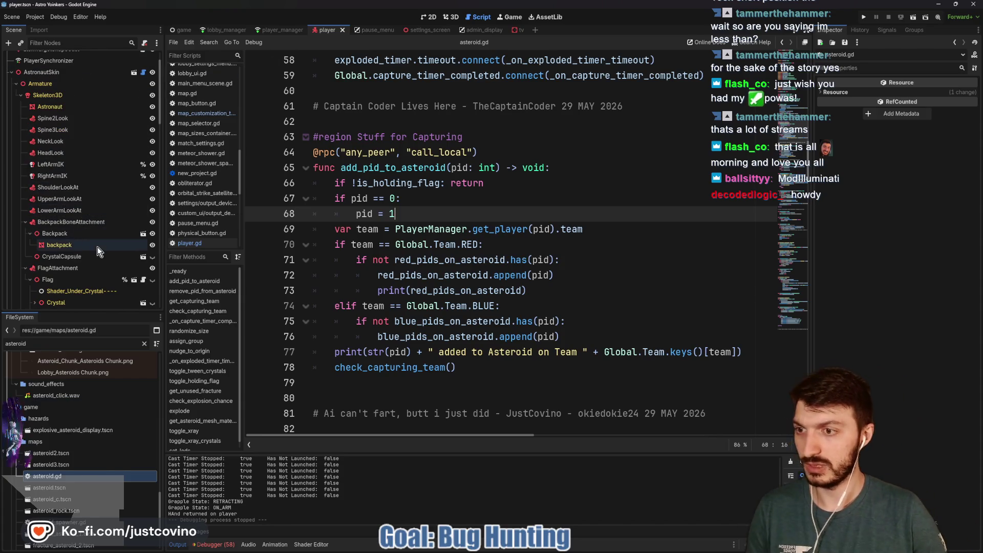
scroll(86, 185, "down", 3)
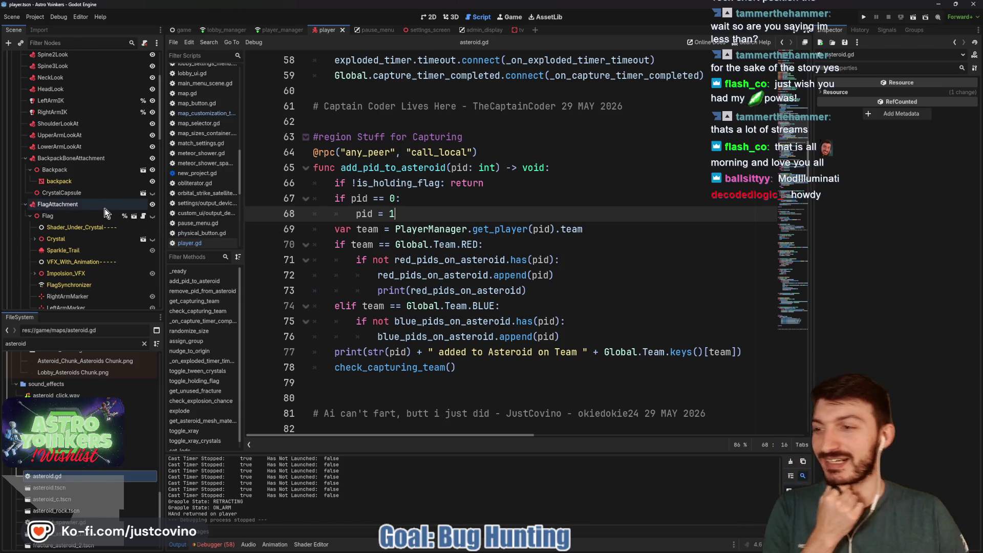
scroll(105, 208, "down", 2)
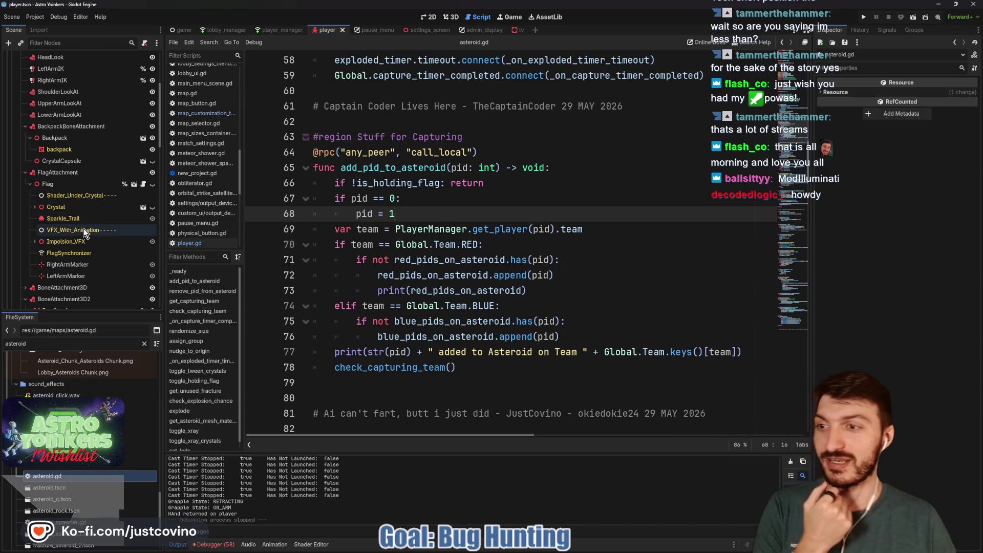
scroll(98, 222, "down", 2)
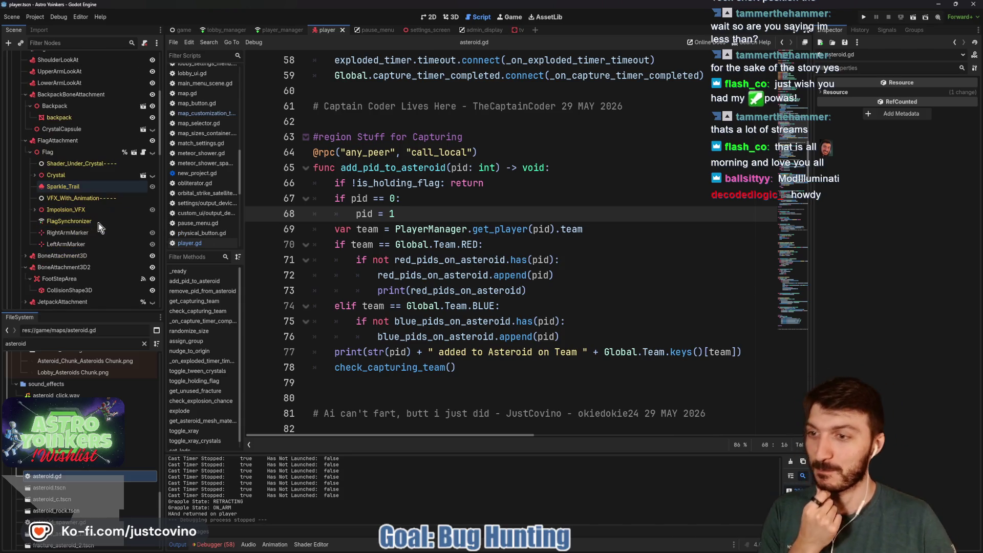
scroll(92, 228, "down", 4)
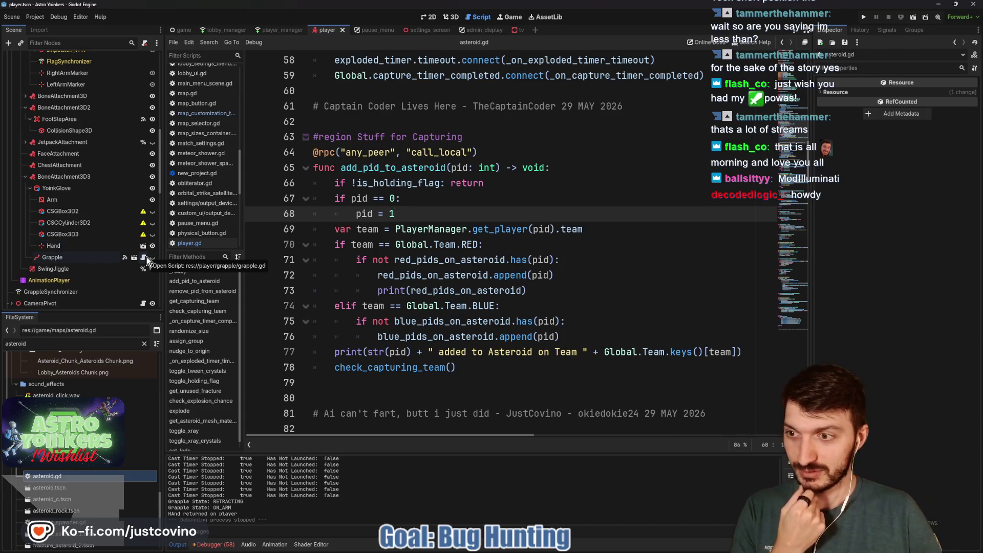
left_click(145, 257)
- Scroll grapple.gd past check_for_beam and the grapple visuals to the blank line in handle_grapple
scroll(388, 239, "down", 5)
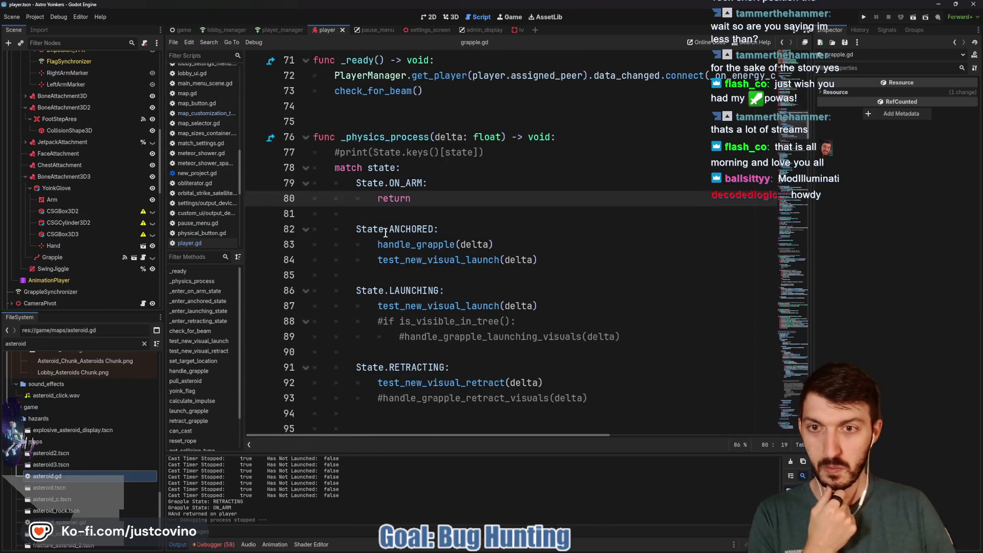
scroll(388, 212, "down", 10)
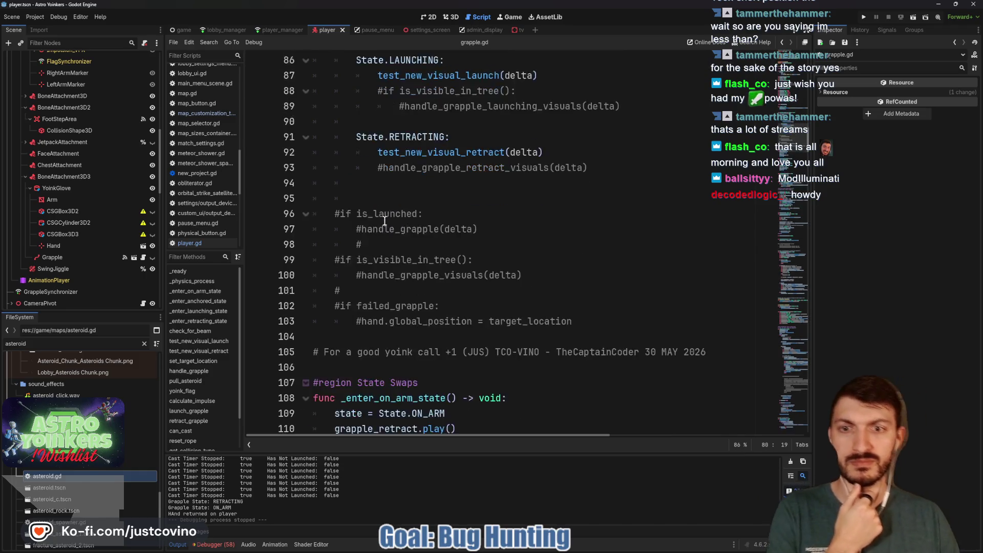
scroll(383, 220, "down", 8)
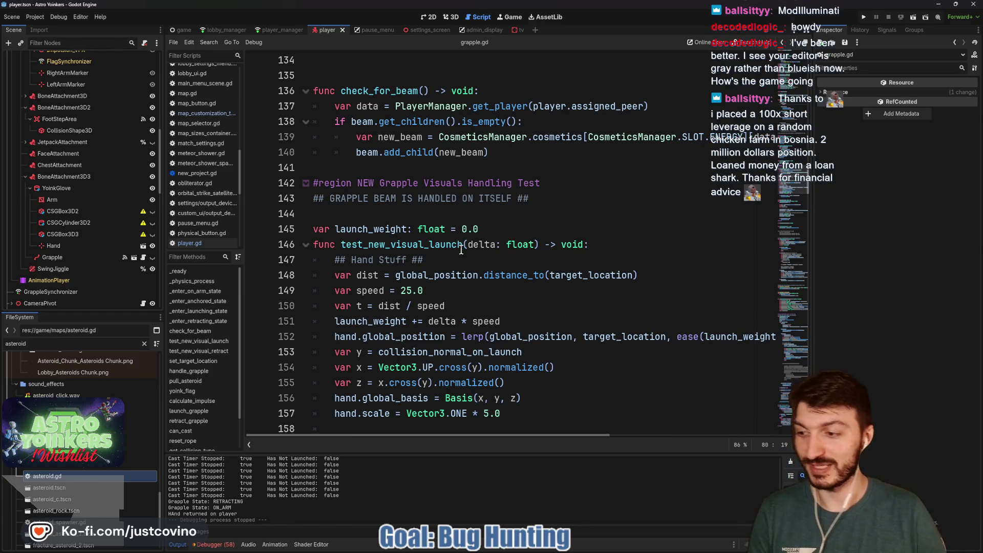
scroll(470, 236, "down", 9)
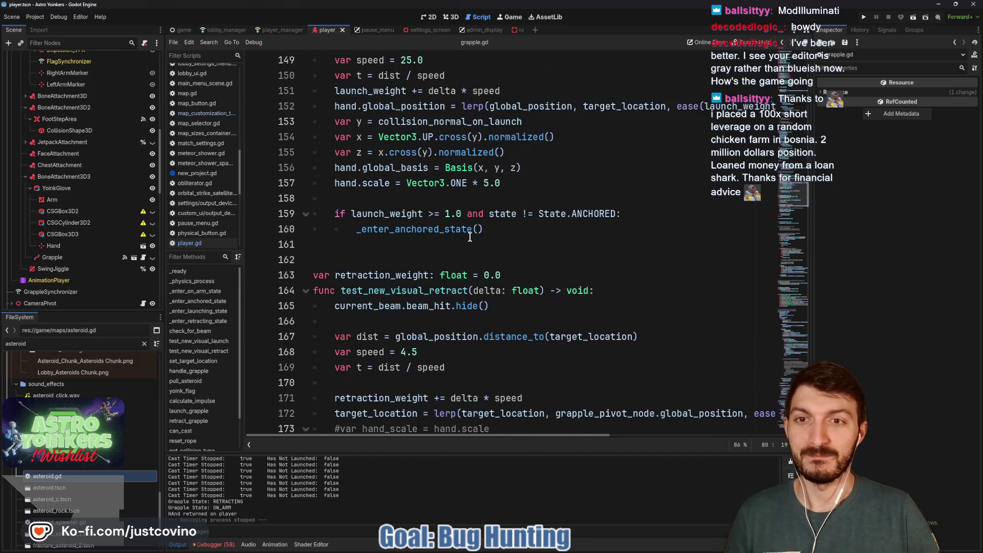
scroll(466, 219, "down", 7)
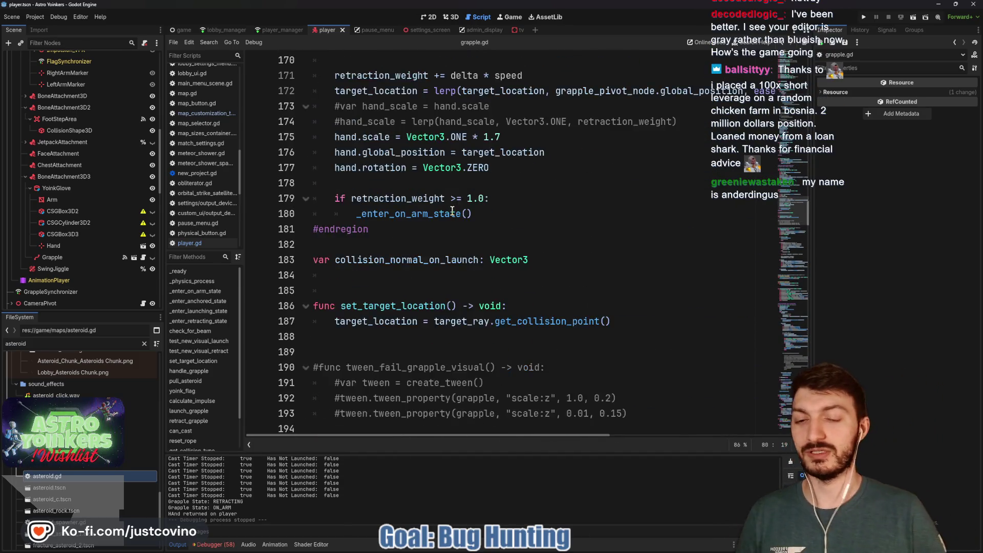
scroll(441, 223, "down", 2)
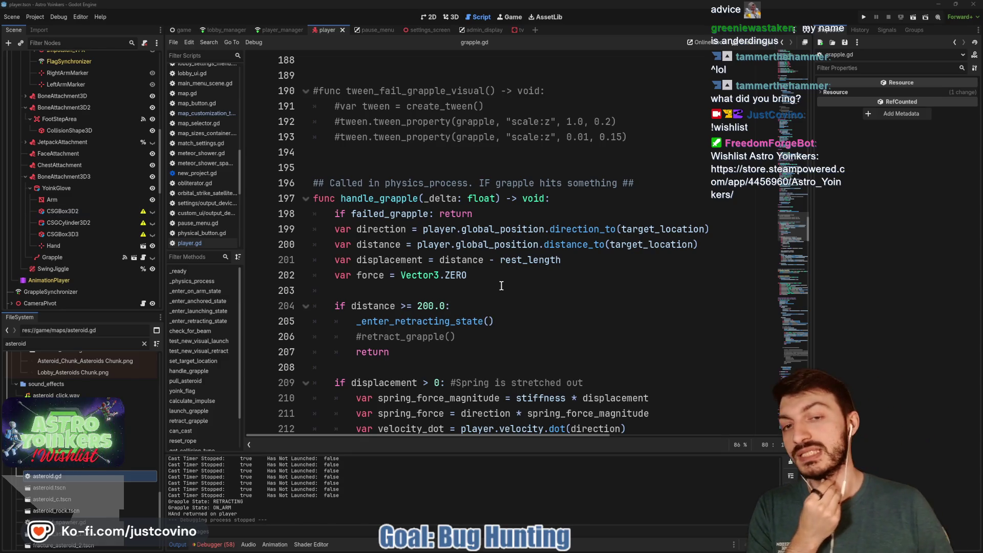
left_click(491, 290)
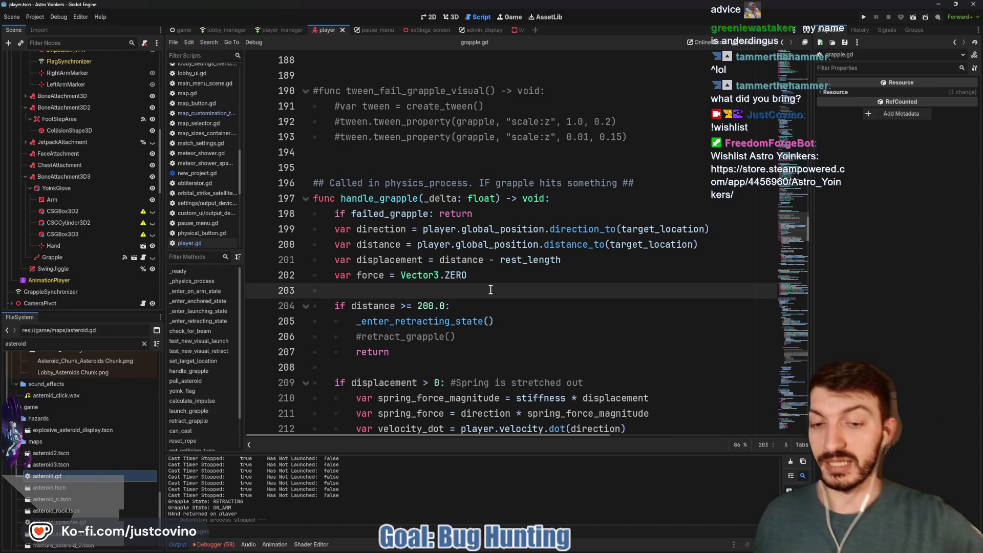
scroll(492, 261, "down", 2)
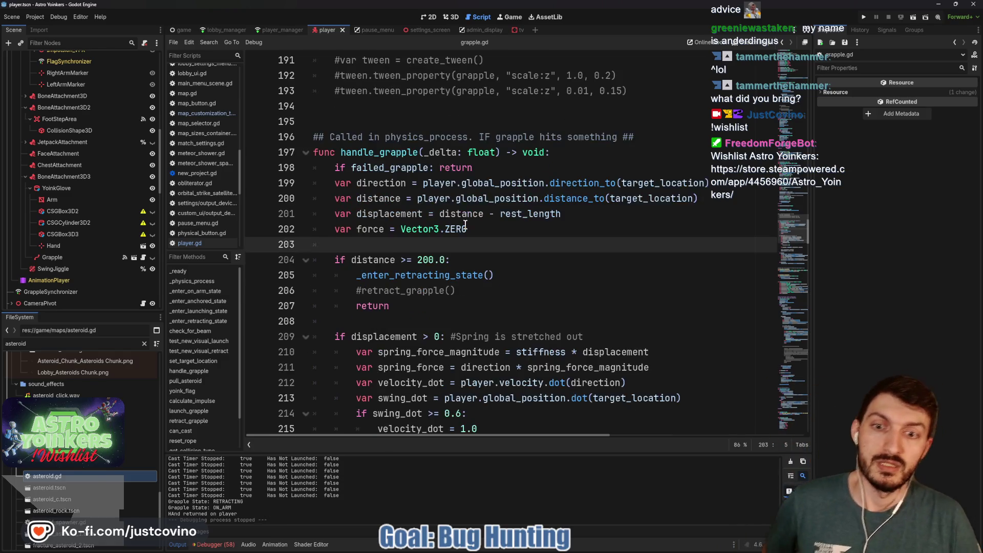
scroll(464, 226, "down", 12)
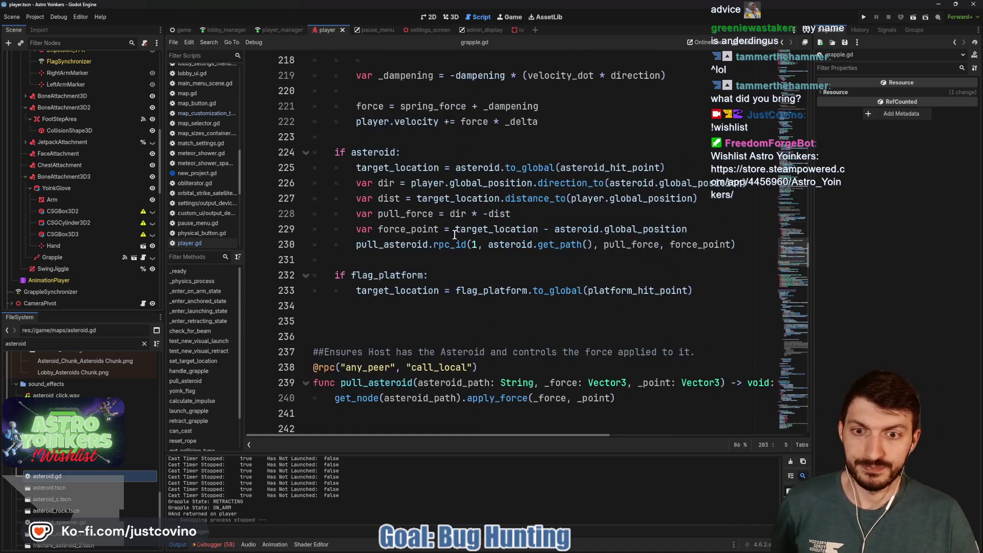
scroll(454, 234, "down", 9)
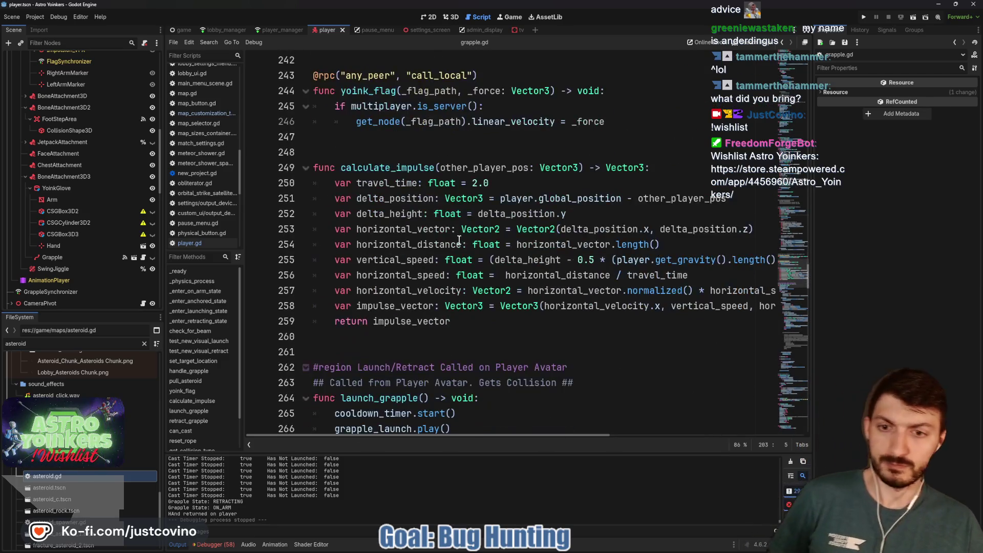
scroll(452, 254, "down", 1)
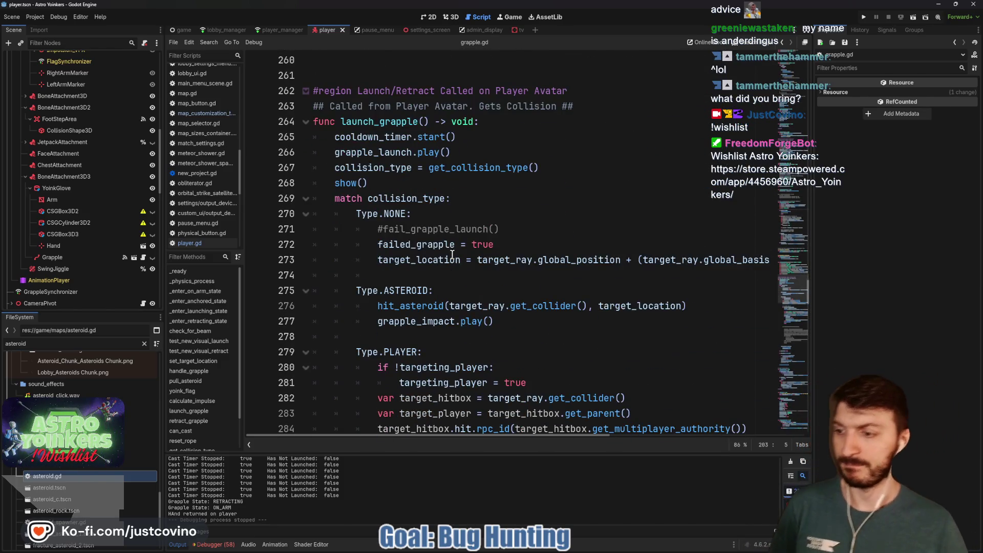
mouse_move(452, 254)
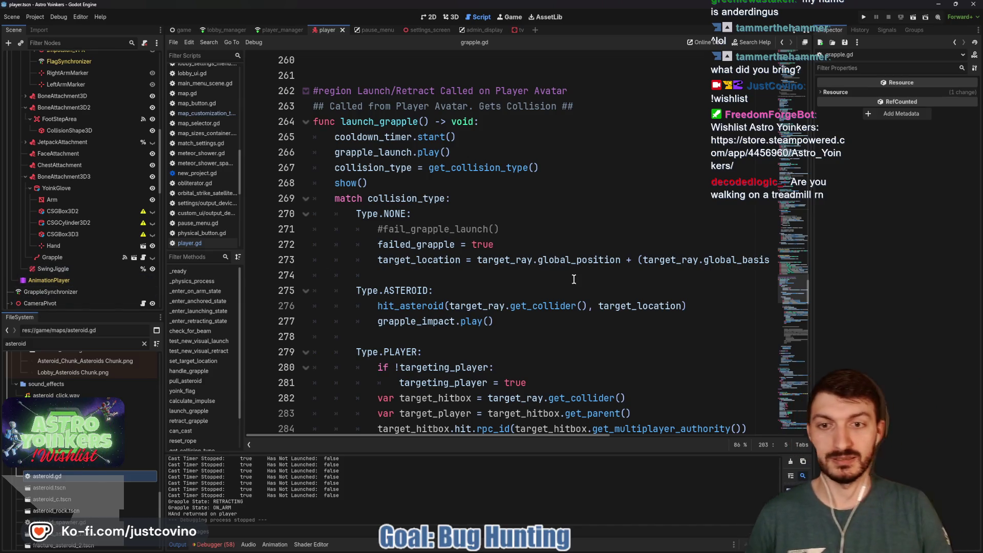
scroll(573, 279, "down", 10)
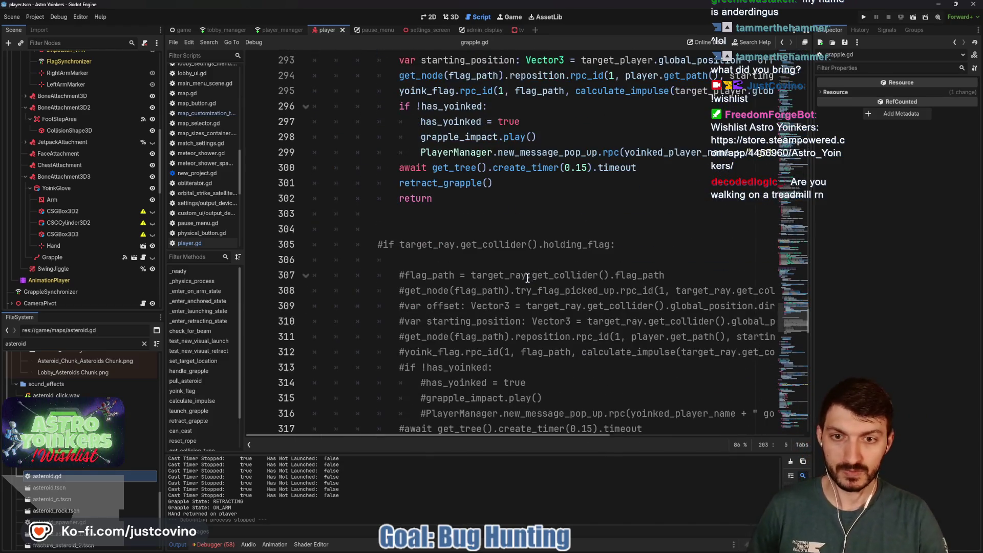
scroll(527, 278, "down", 8)
scroll(548, 266, "down", 10)
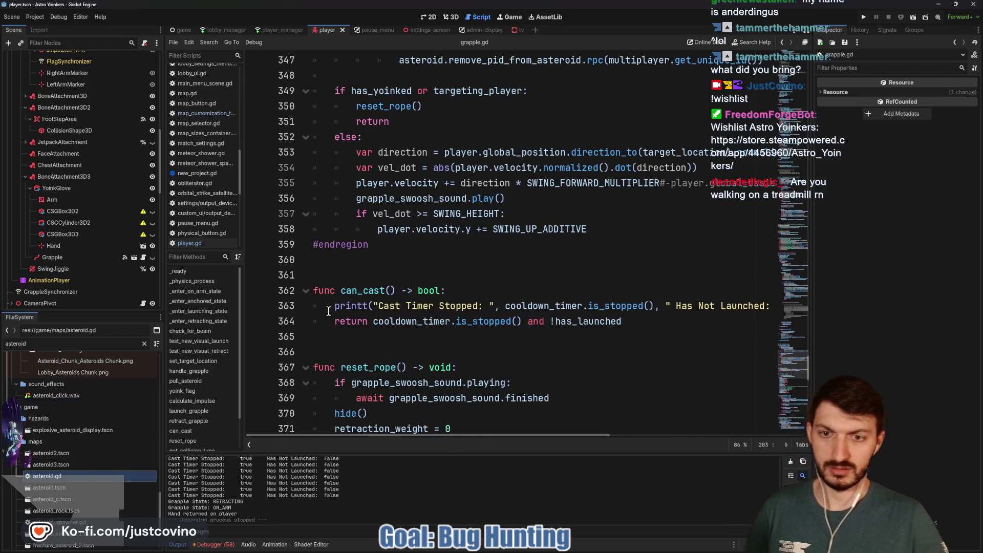
mouse_move(334, 305)
left_mouse_down()
mouse_move(696, 298)
mouse_move(780, 307)
left_mouse_up()
- Delete the printt debug line from can_cast, save grapple.gd, and run the project
key("BackSpace")
key("BackSpace")
key("BackSpace")
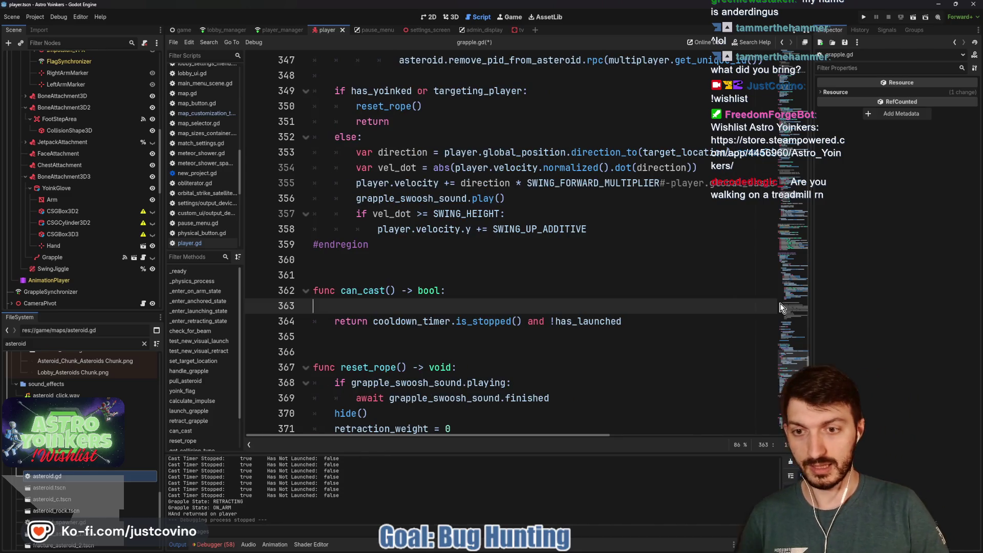
scroll(647, 299, "down", 10)
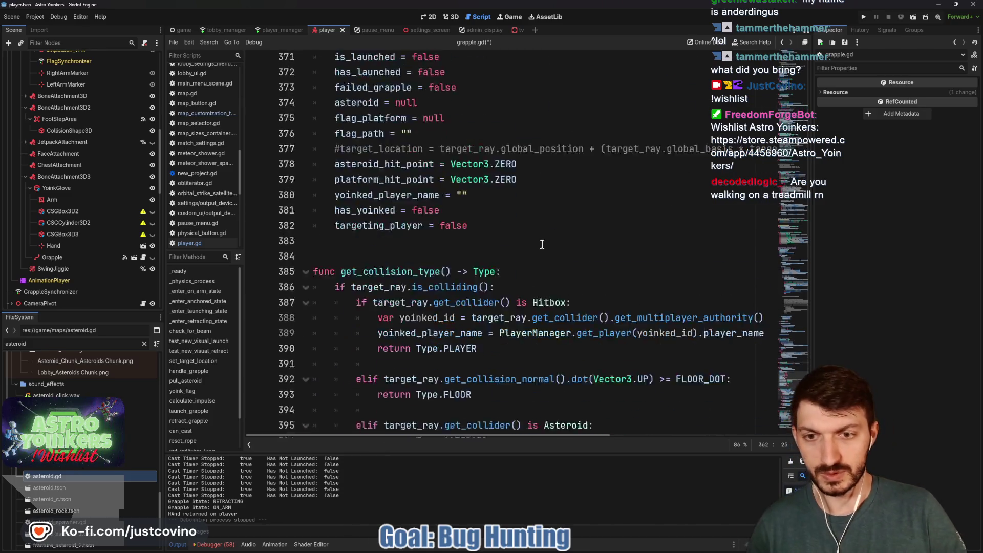
key("ctrl+s")
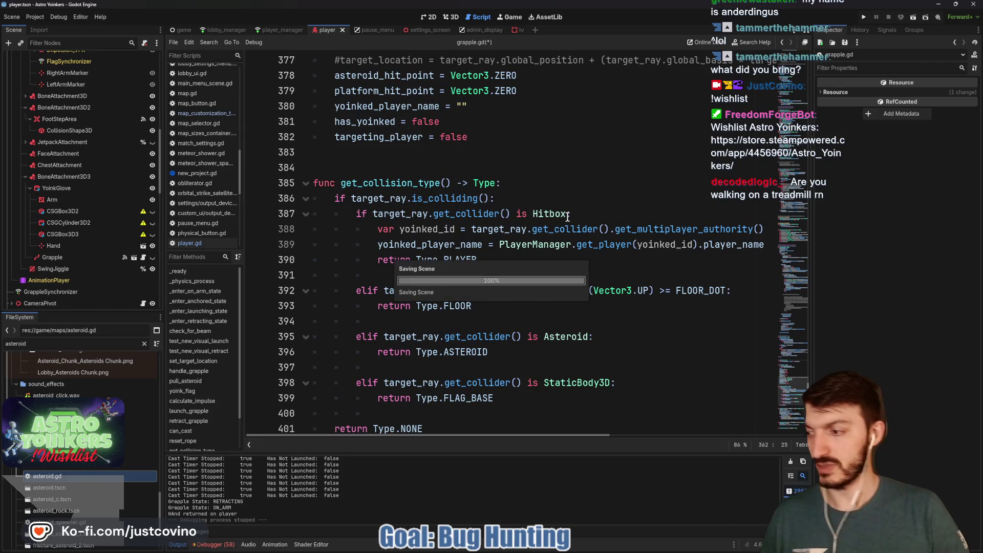
scroll(567, 216, "down", 6)
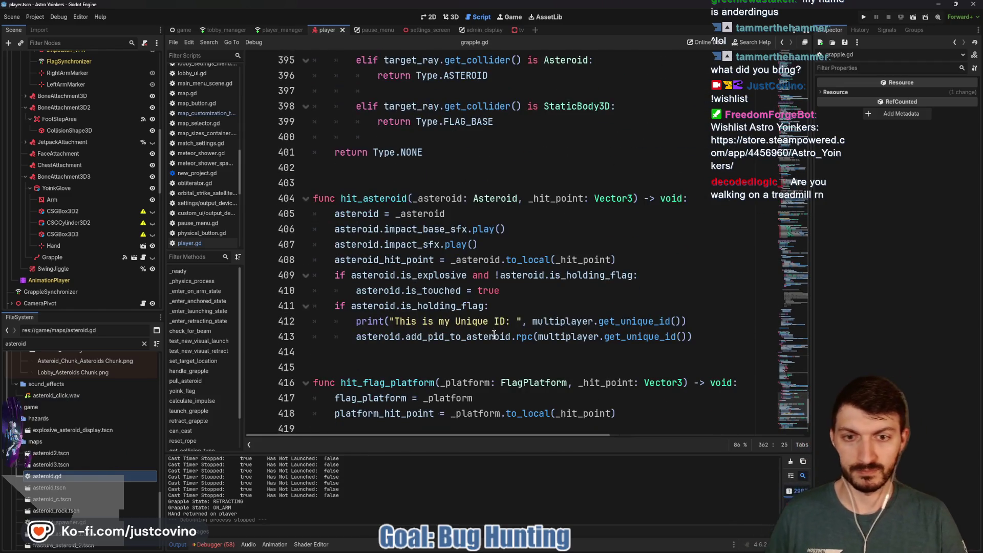
scroll(499, 323, "down", 3)
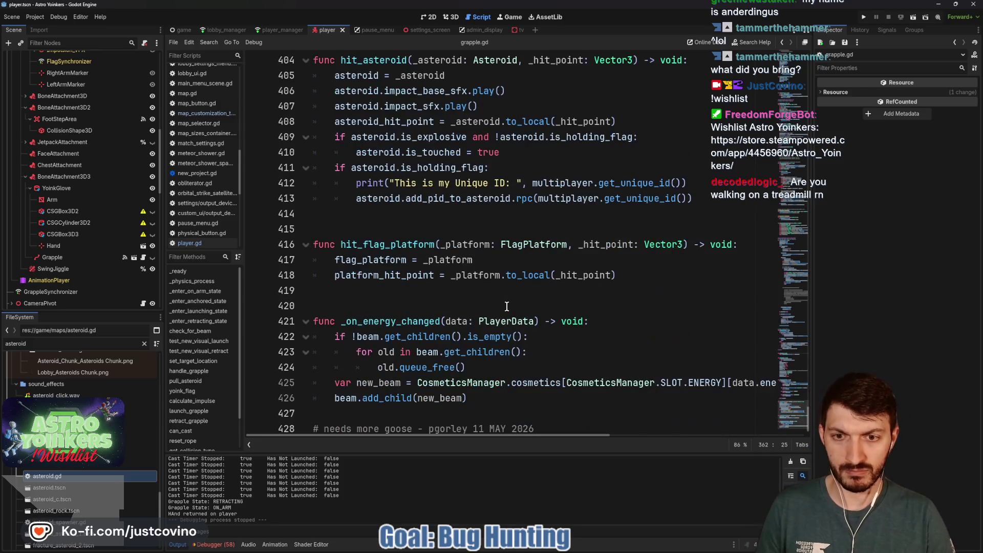
left_click(858, 21)
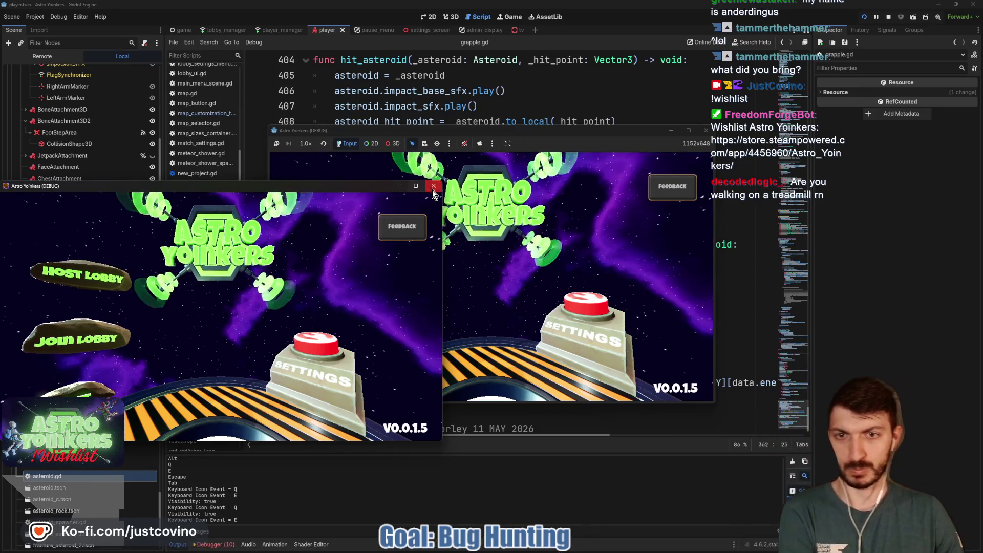
left_click(339, 224)
- Create a lobby, then open and close the customization menu at the lobby console
left_click(471, 238)
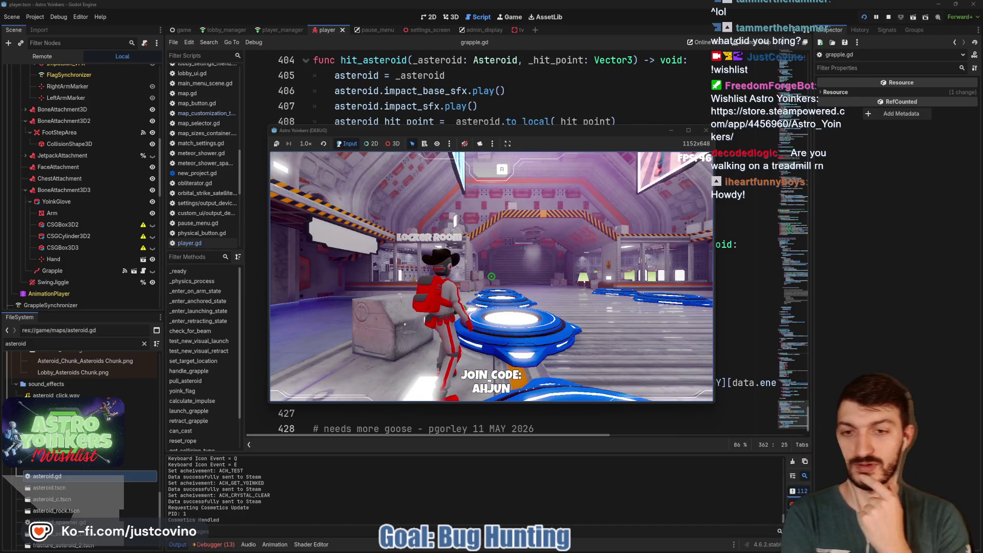
key("w")
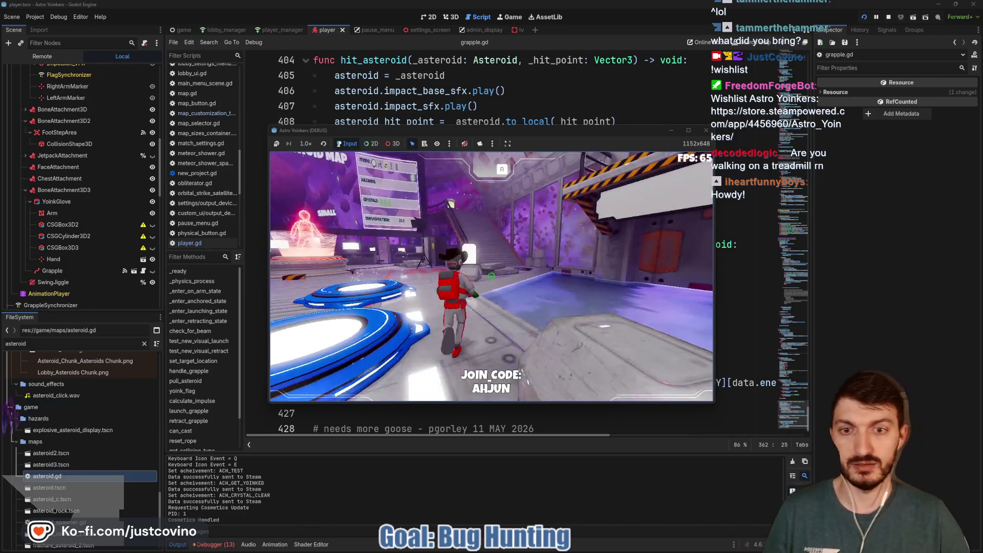
key("w")
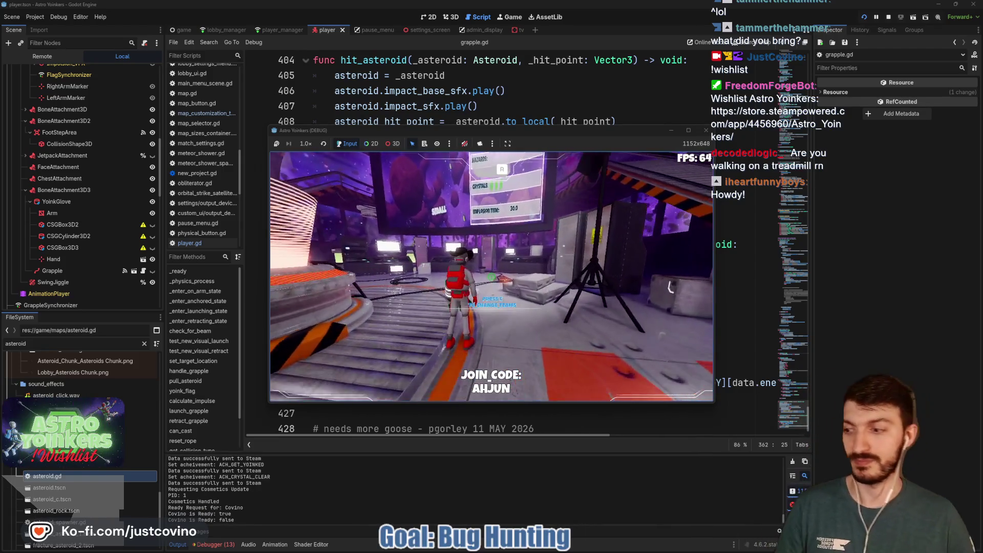
key("w")
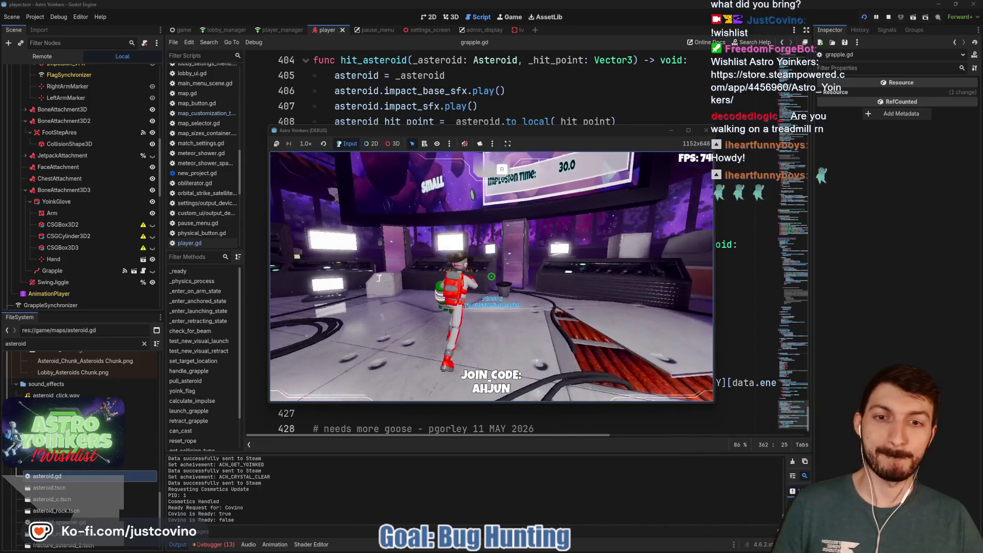
key("w")
key("e")
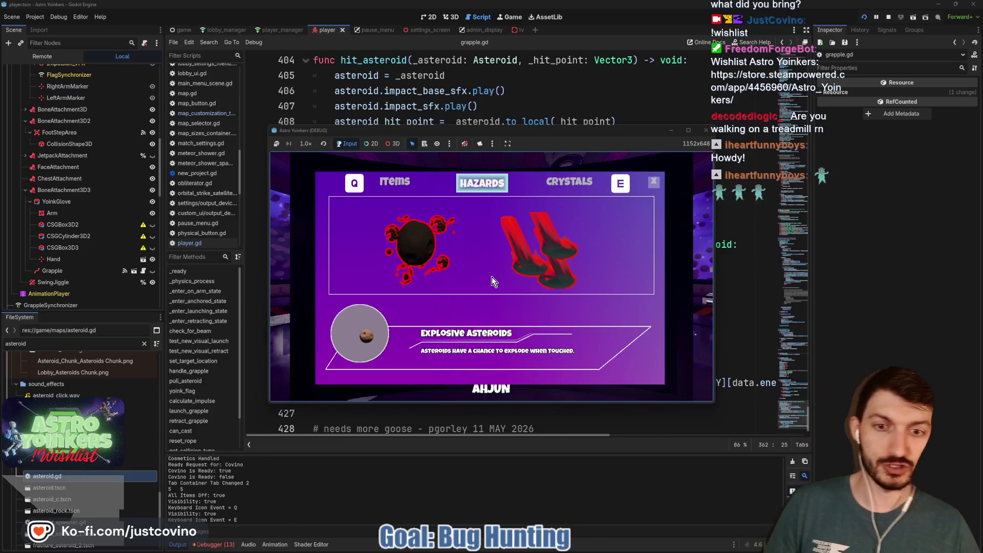
left_click(653, 182)
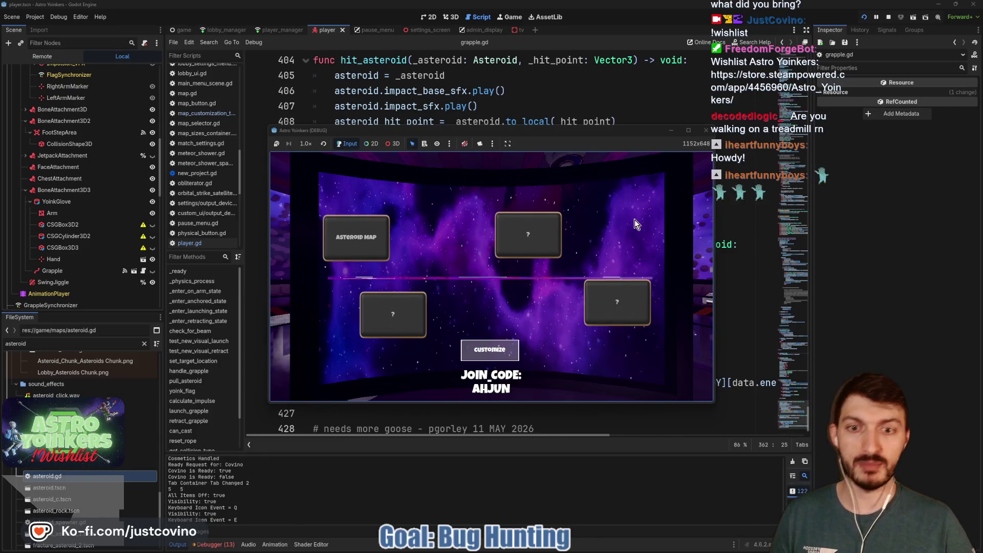
key("Escape")
- Run toward the blue ready pads, fire and release the grapple once, and step onto a pad
key("w")
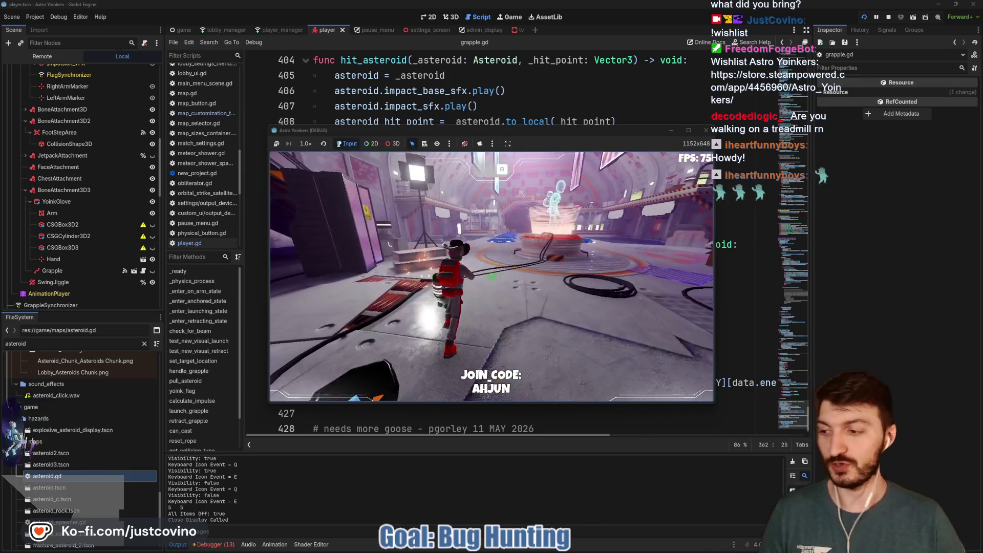
key("w")
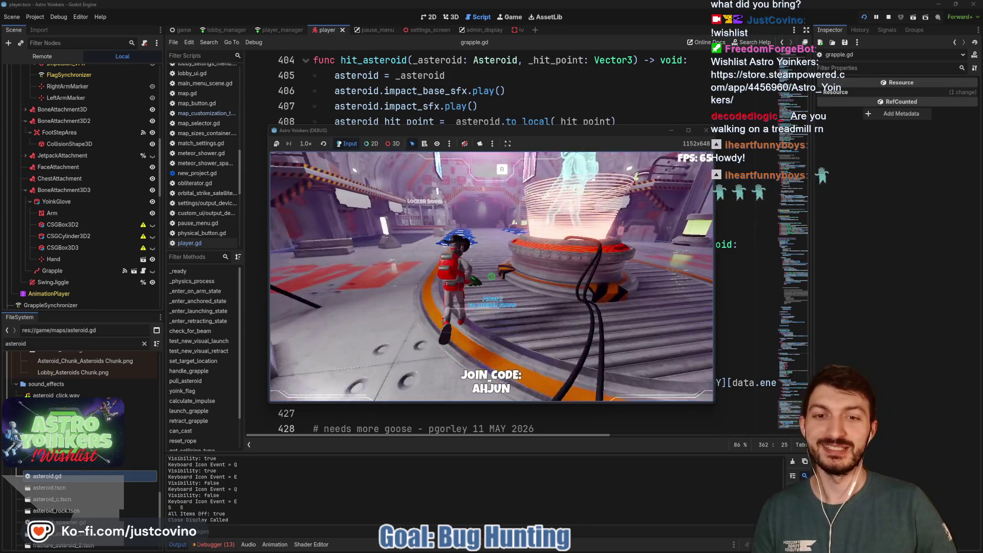
key("w")
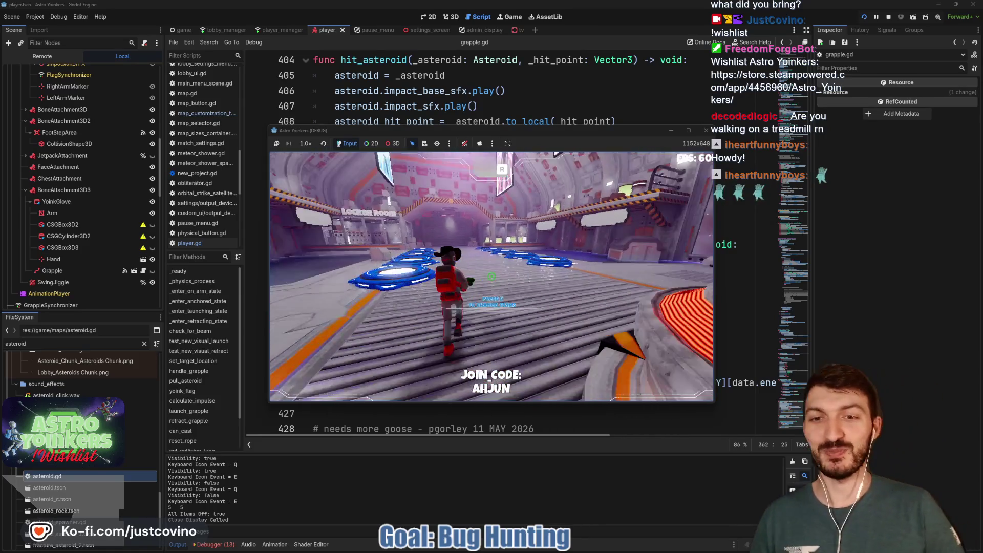
key("w")
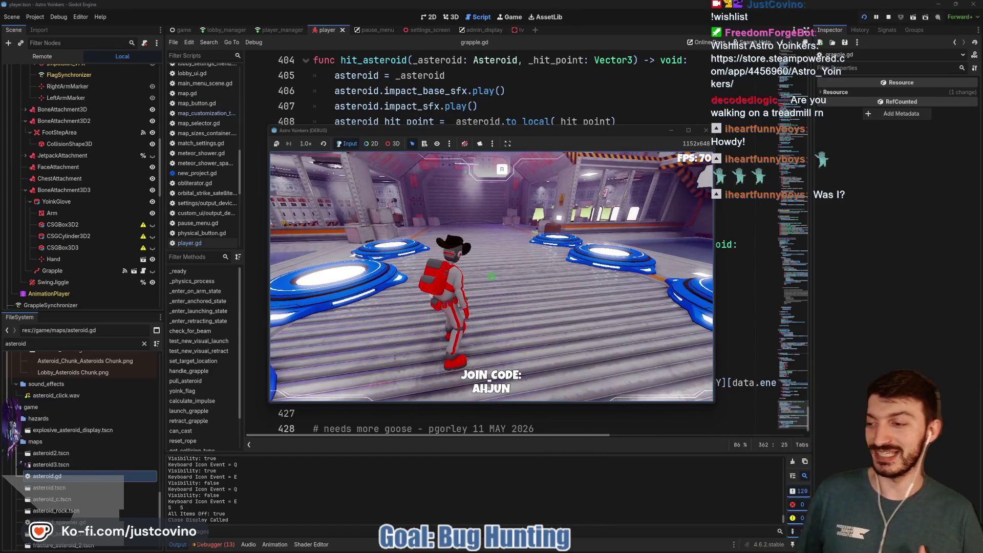
key("w")
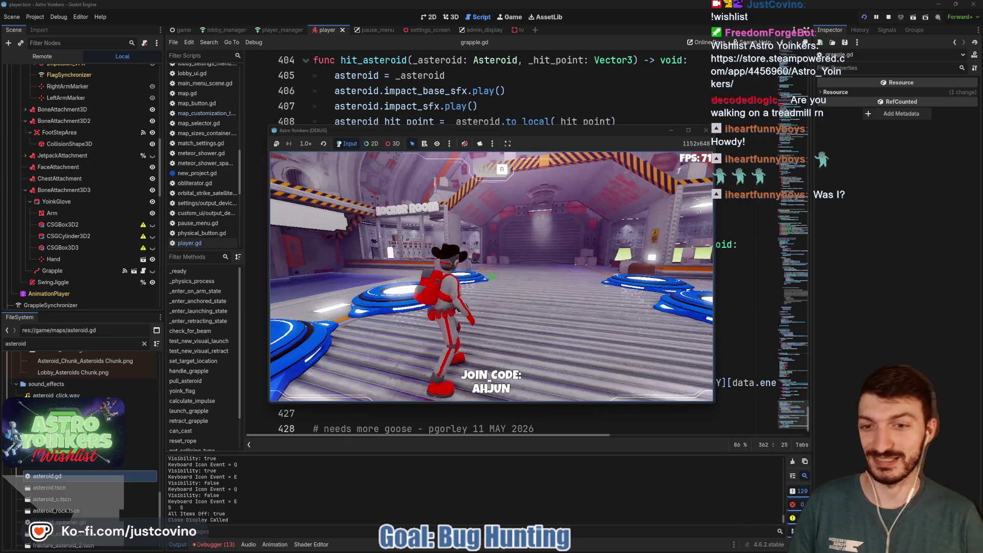
left_click(491, 276)
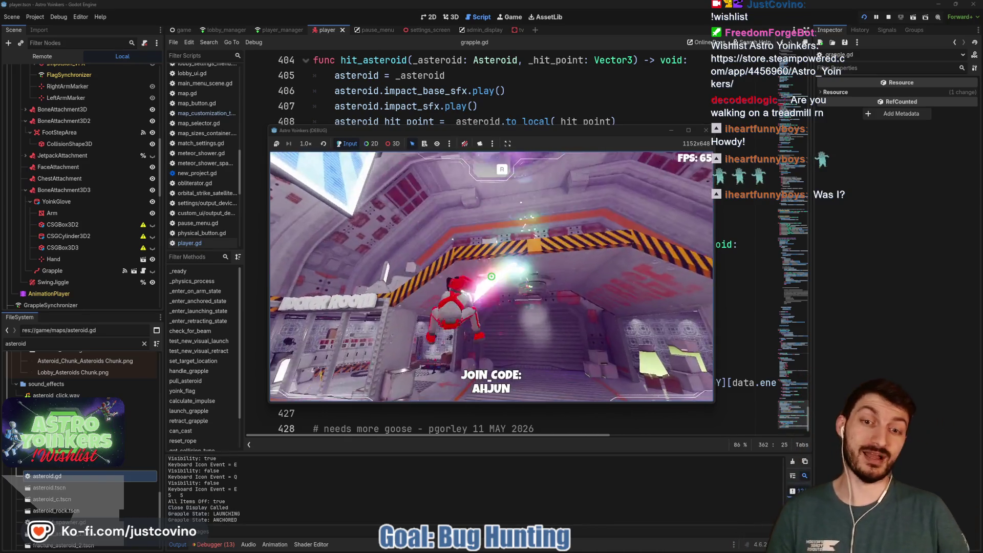
left_click(490, 276)
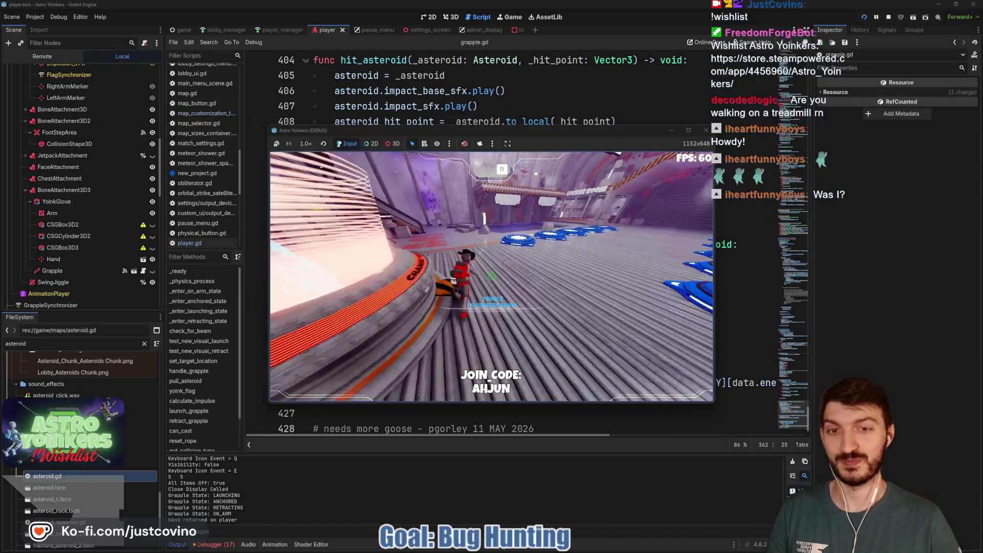
key("w")
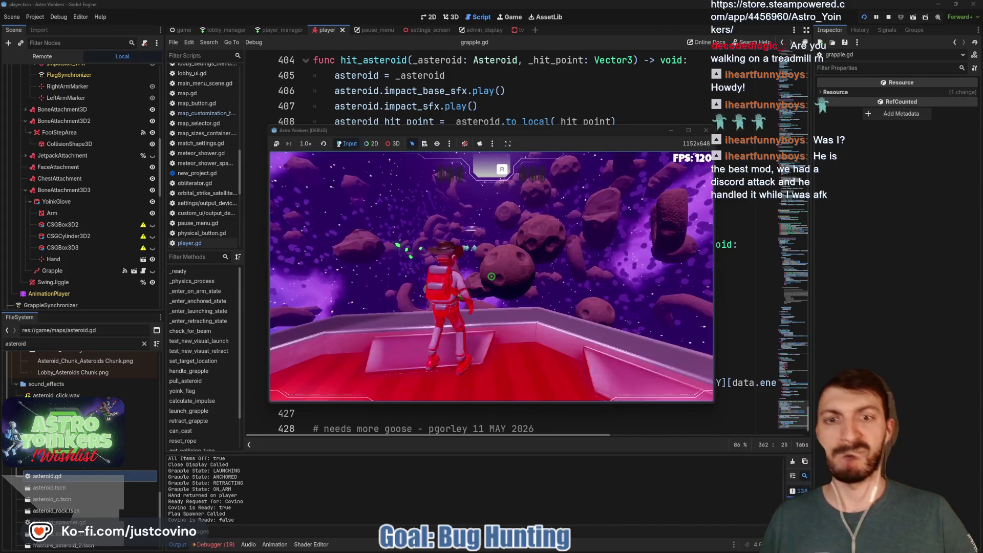
- Grapple between several large asteroids, then re-fire onto one to start capturing it
left_click(491, 276)
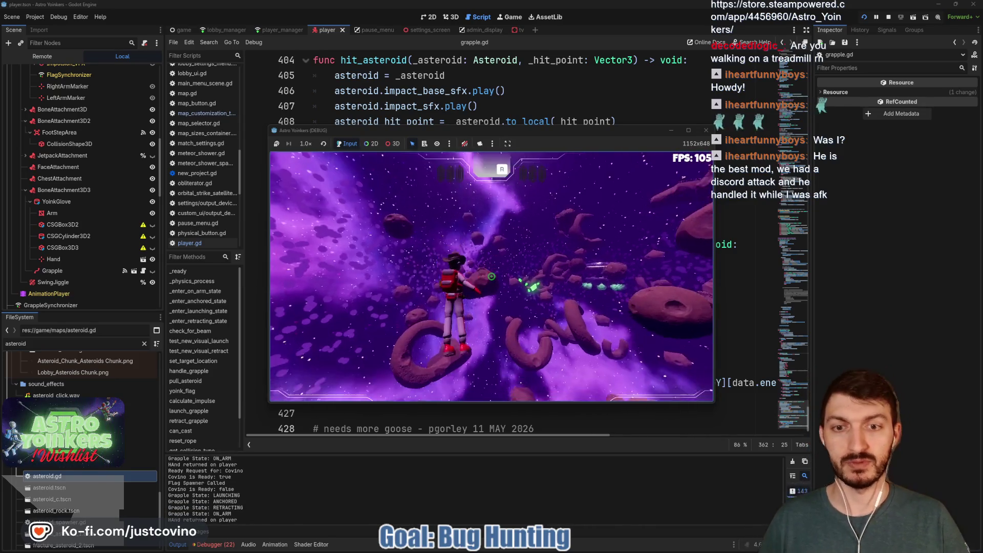
left_click(491, 276)
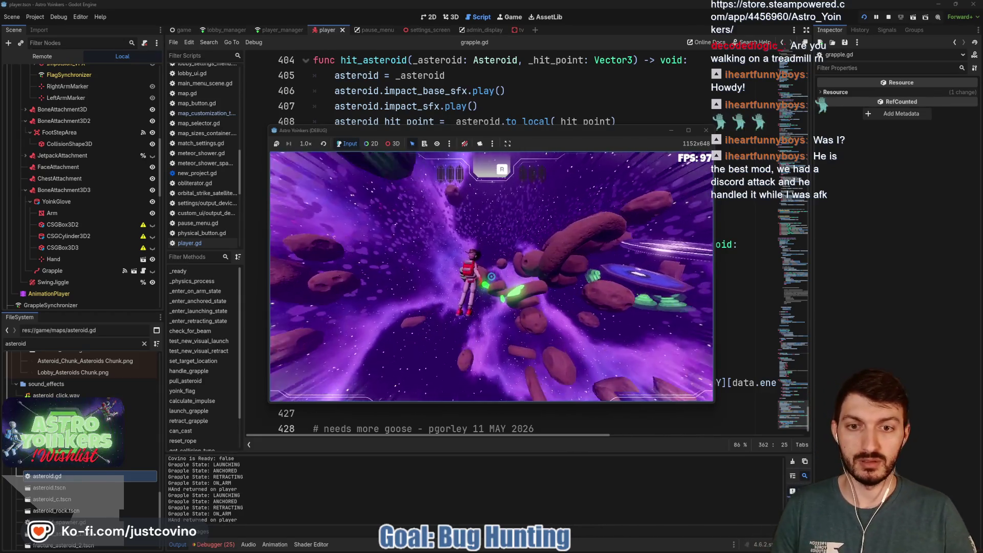
left_click(491, 276)
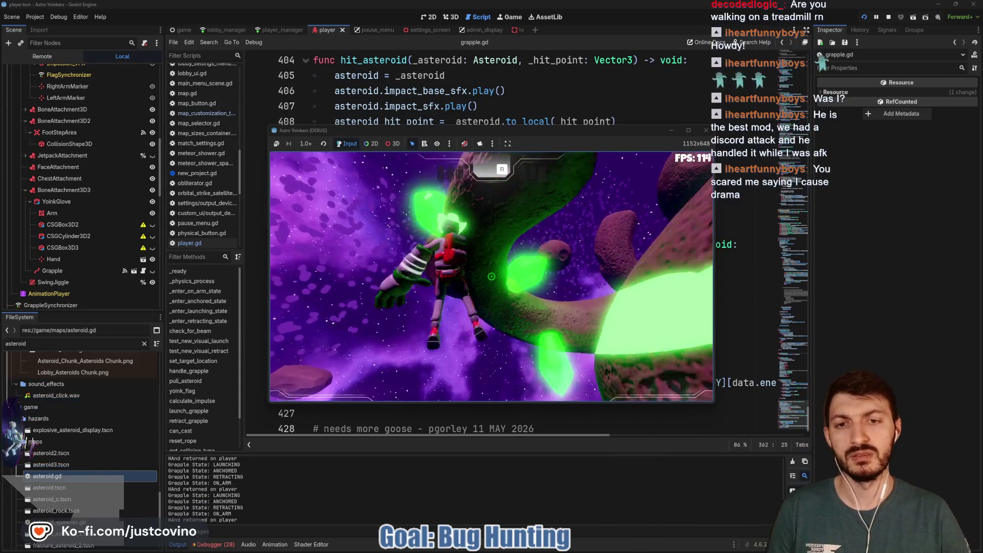
left_click(491, 276)
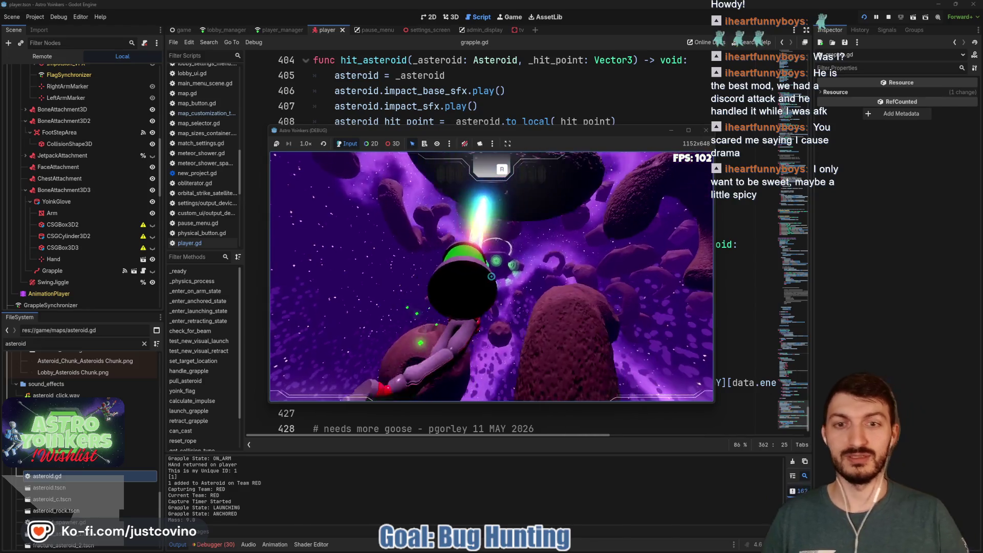
- Re-grapple asteroids, fire the rainbow beam upward, start a capture, and stop the run with F8
left_click(491, 277)
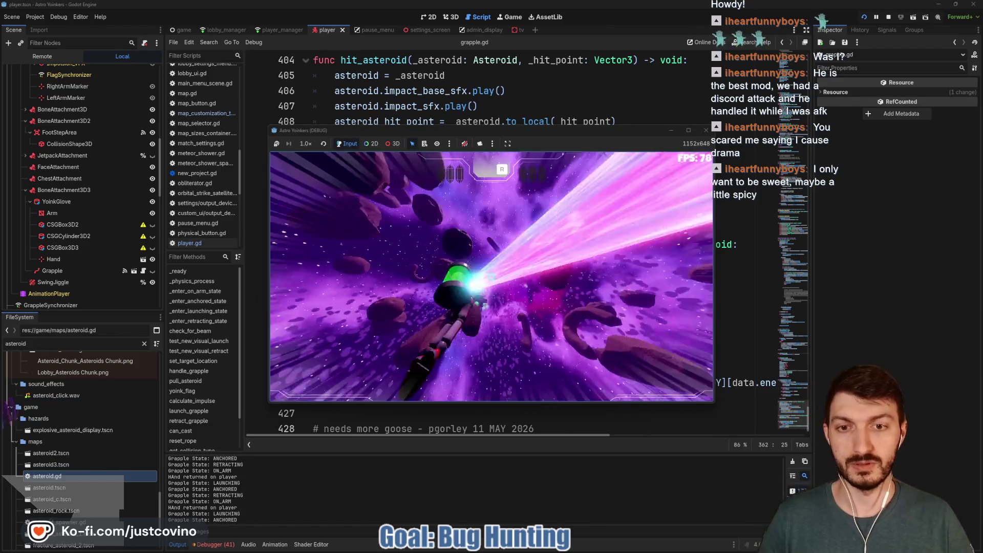
left_click(491, 276)
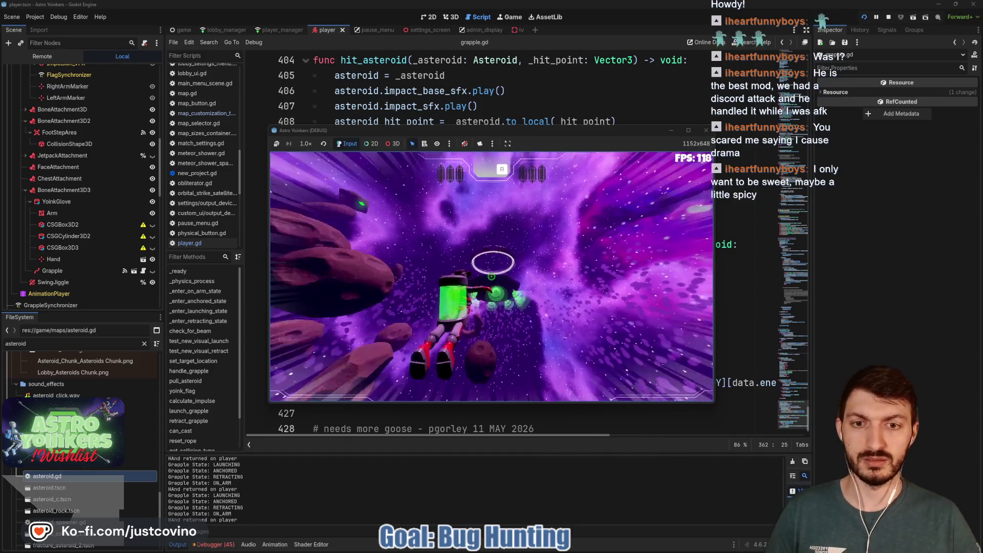
left_click(490, 277)
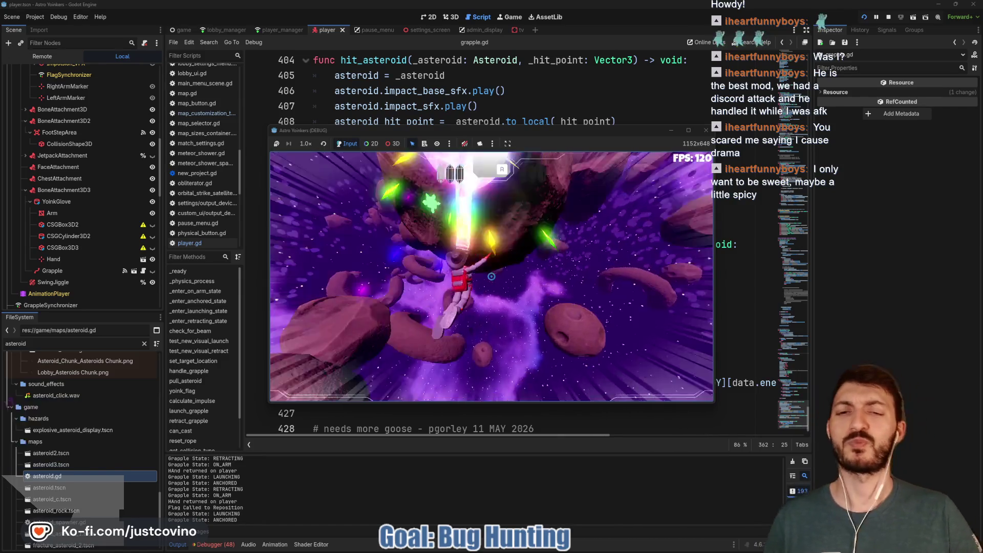
left_click(491, 276)
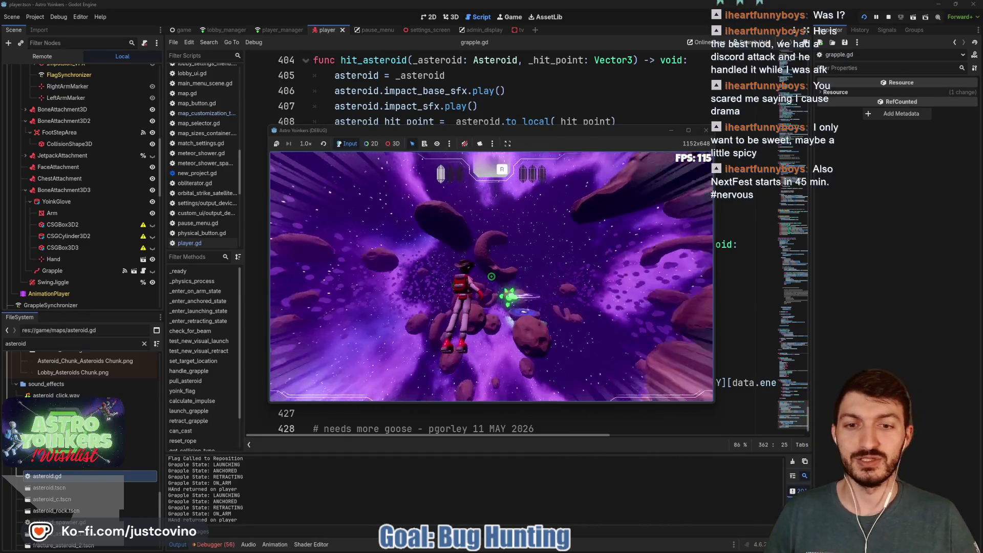
left_click(491, 276)
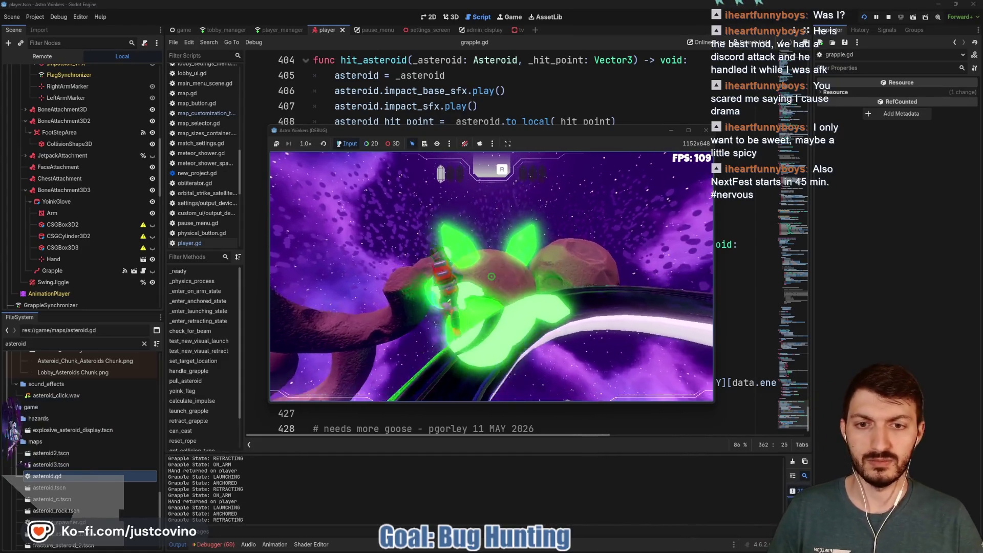
left_click(491, 276)
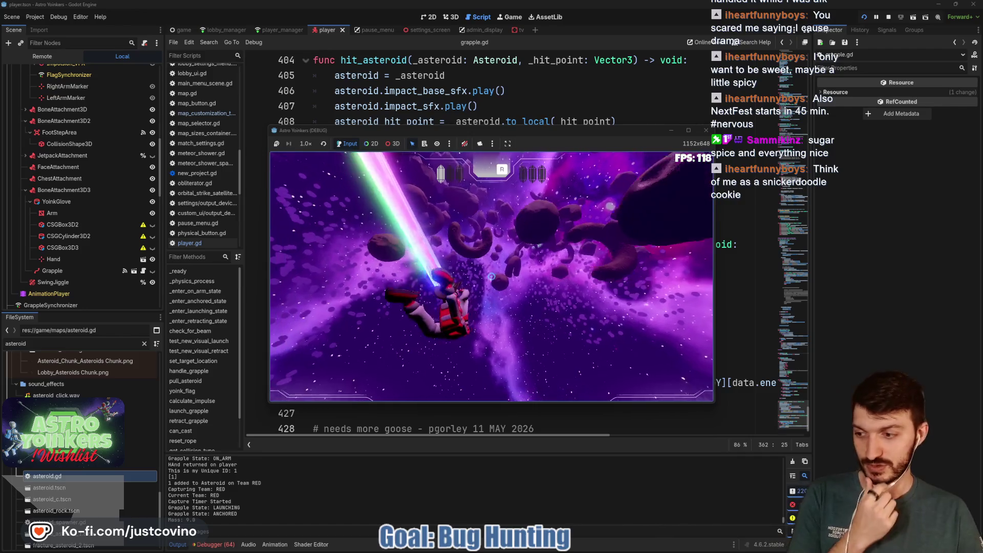
key("F8")
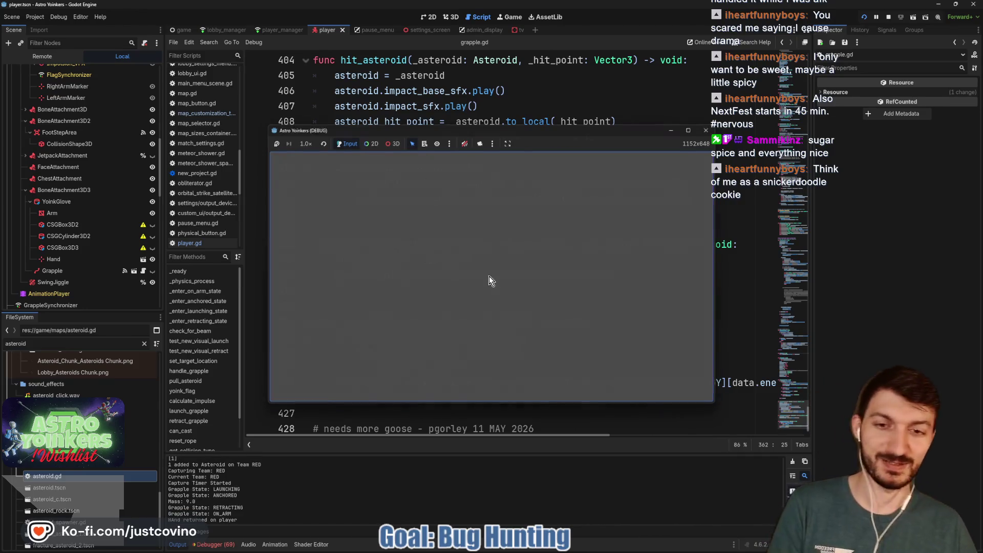
- Place the cursor on blank line 415 below hit_asteroid in grapple.gd
left_click(414, 222)
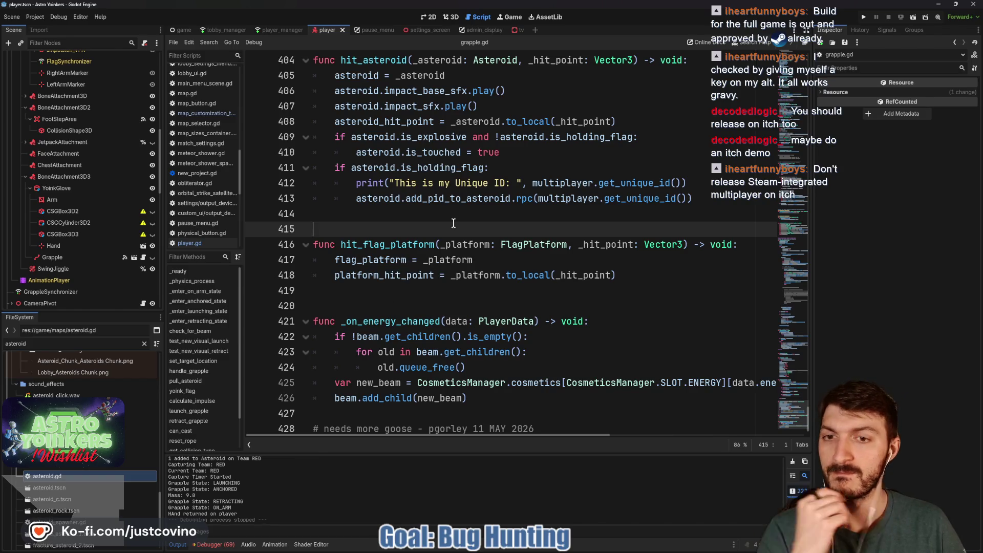
- Enlarge the Output panel to read the debug log, then shrink it back
scroll(445, 223, "down", 1)
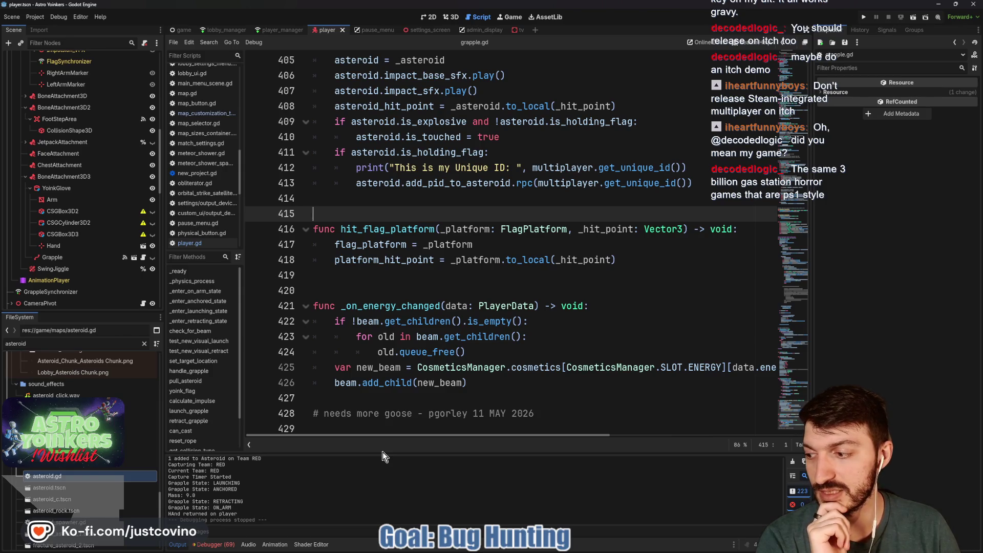
left_click_drag(382, 451, 389, 298)
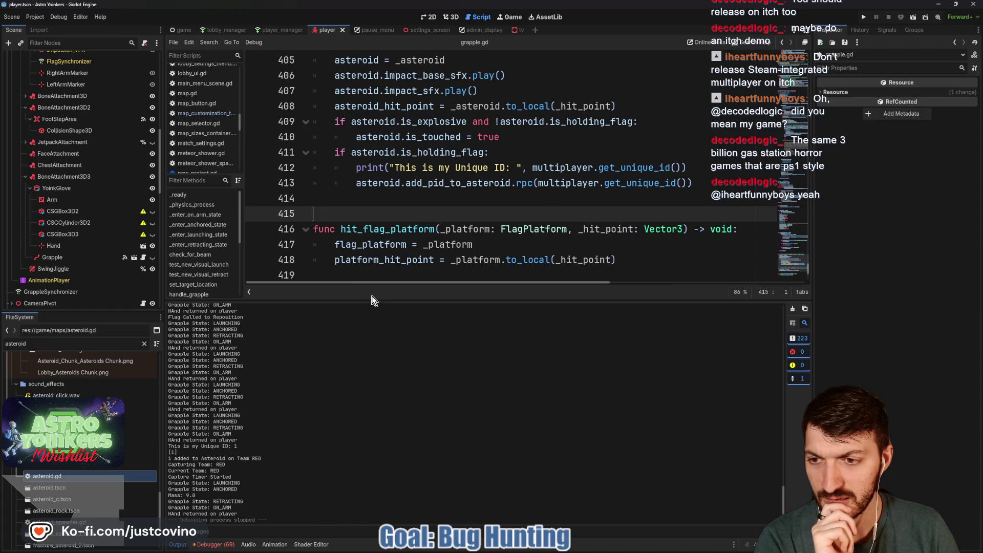
left_click_drag(371, 298, 377, 439)
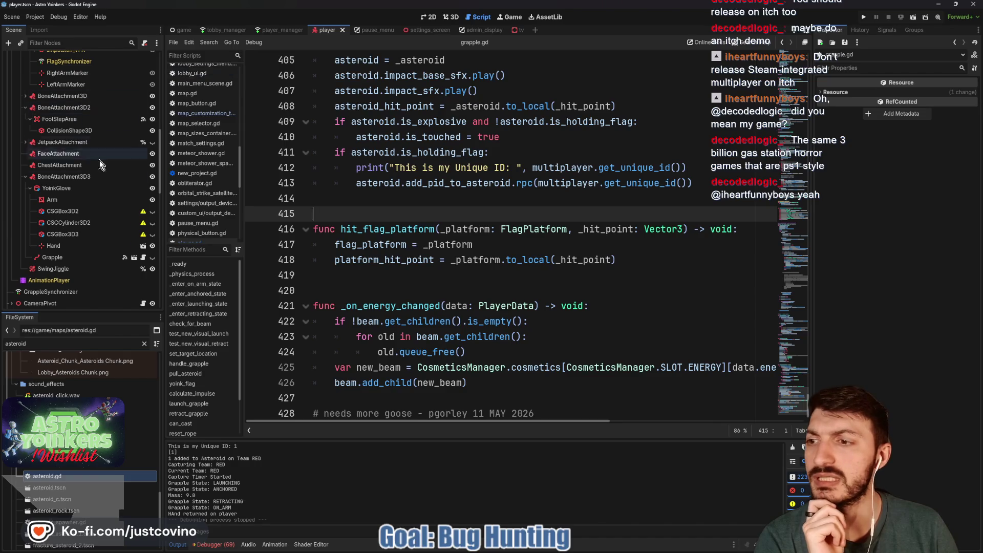
- Switch to grapple.gd and scroll up to get_collision_type's collision checks
left_click(143, 257)
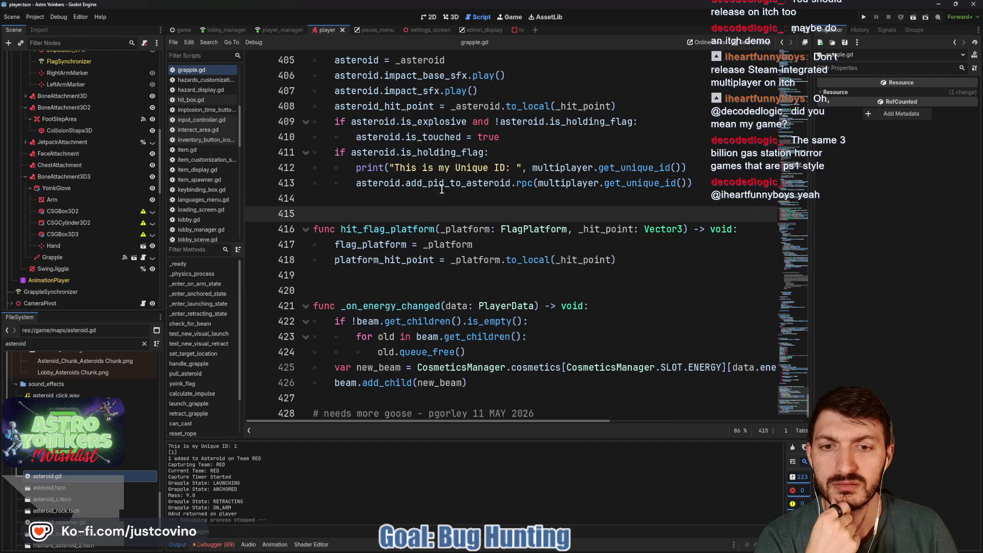
scroll(440, 191, "down", 1)
scroll(439, 191, "up", 5)
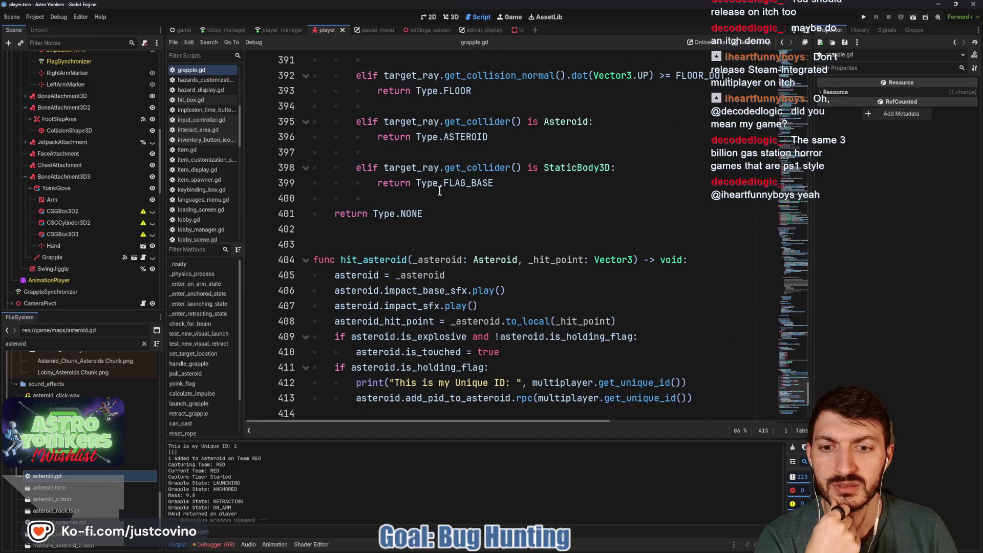
scroll(439, 191, "down", 1)
scroll(439, 190, "up", 5)
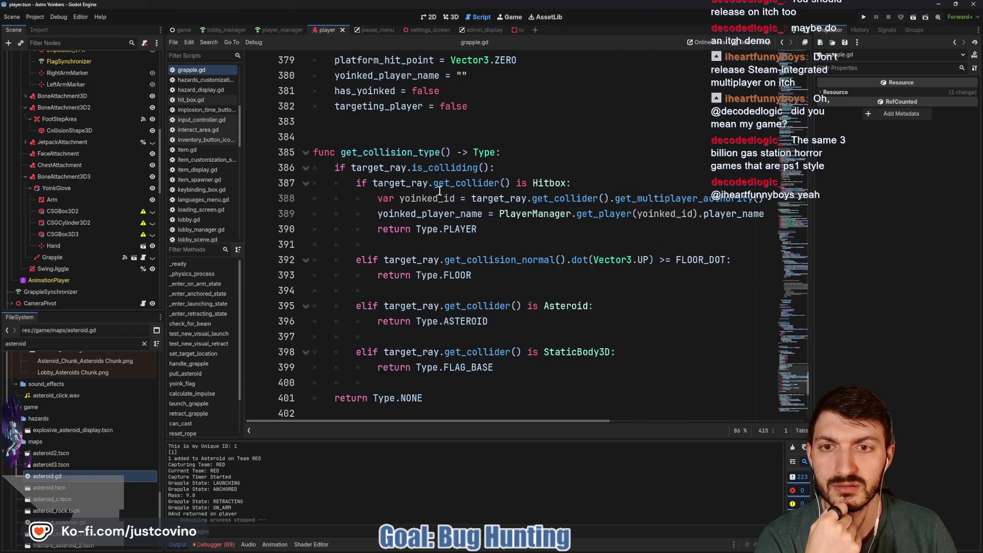
scroll(439, 191, "down", 5)
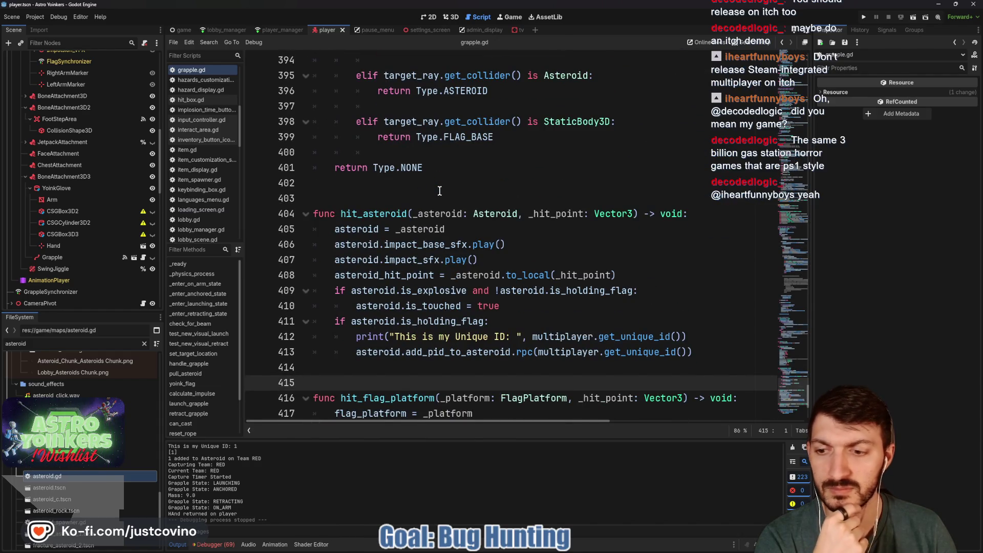
scroll(435, 190, "up", 4)
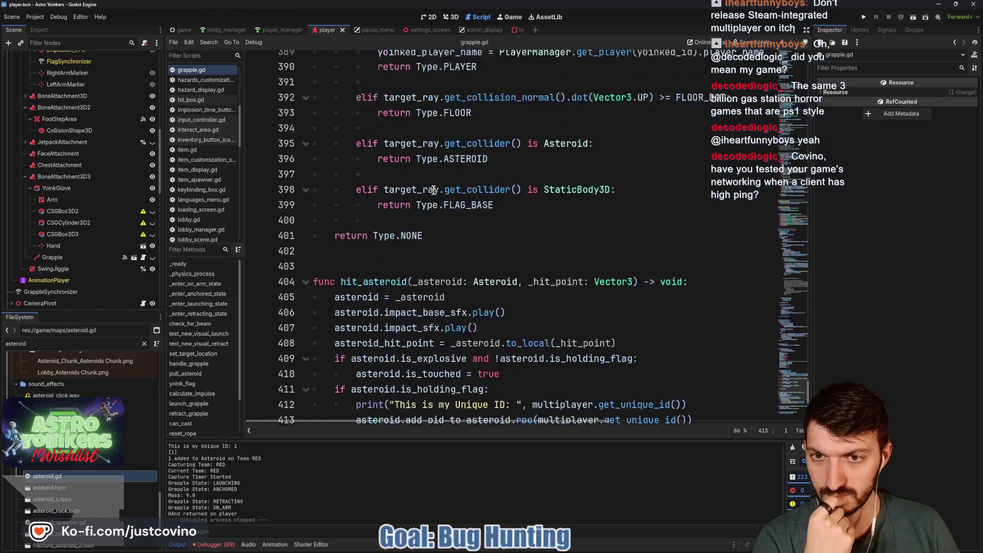
scroll(432, 190, "up", 10)
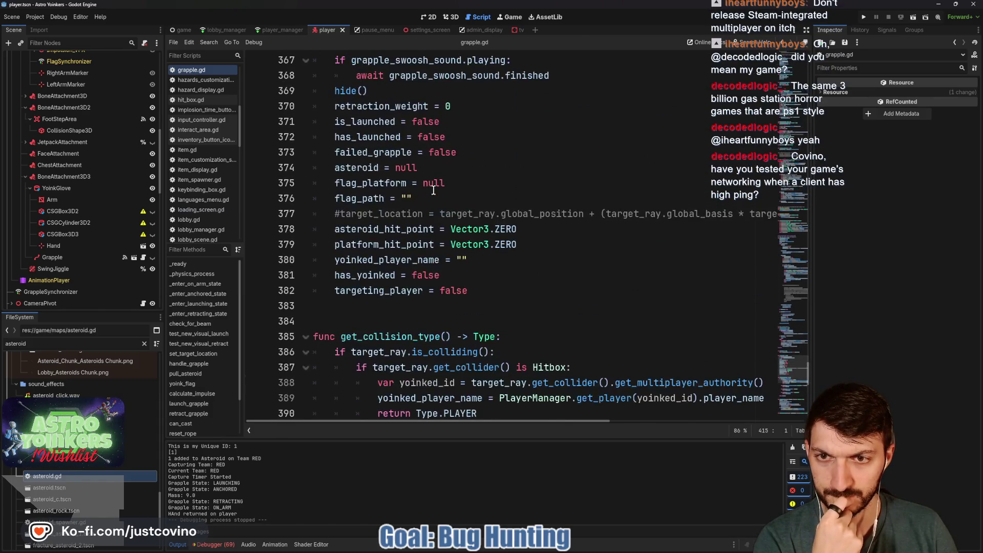
- Search grapple.gd for 'print'
scroll(433, 190, "up", 10)
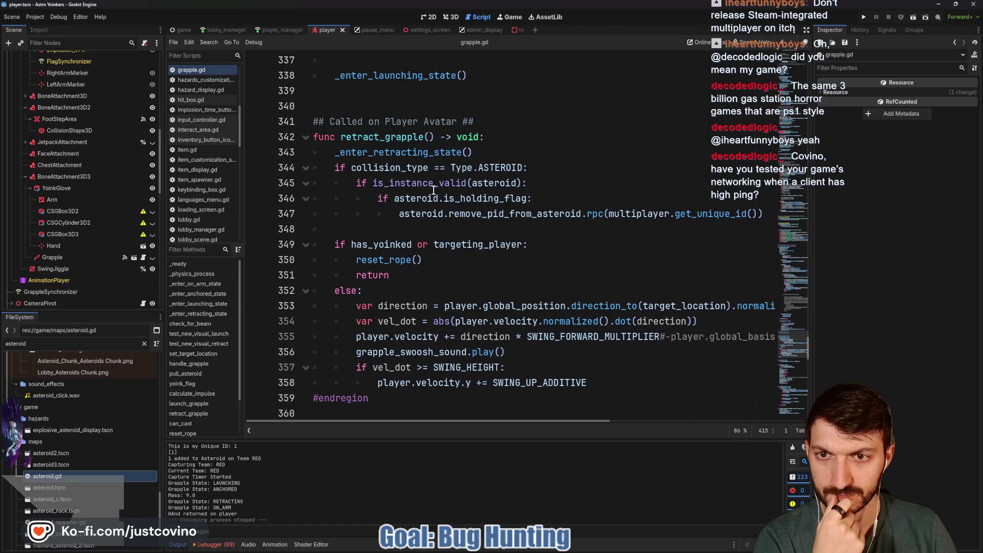
scroll(433, 190, "up", 15)
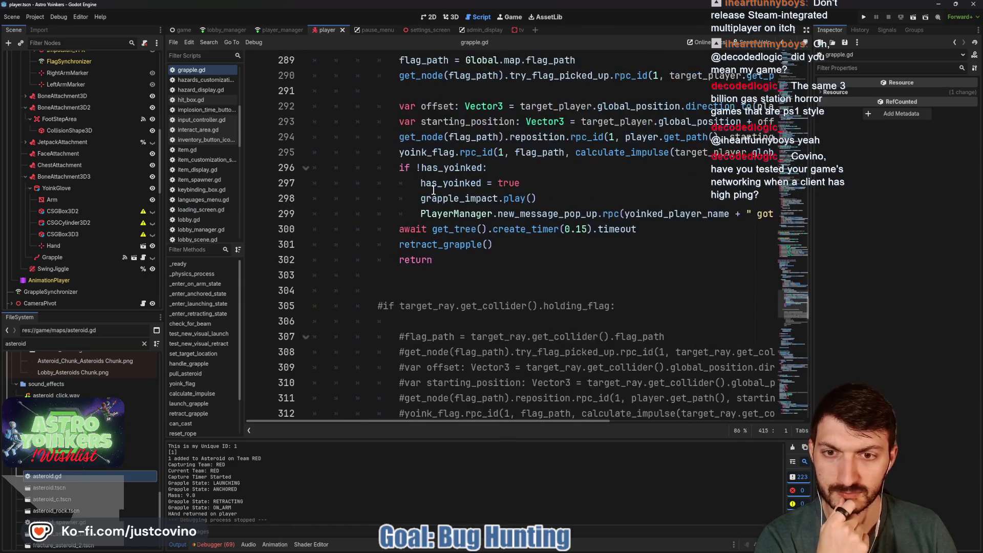
left_click(428, 198)
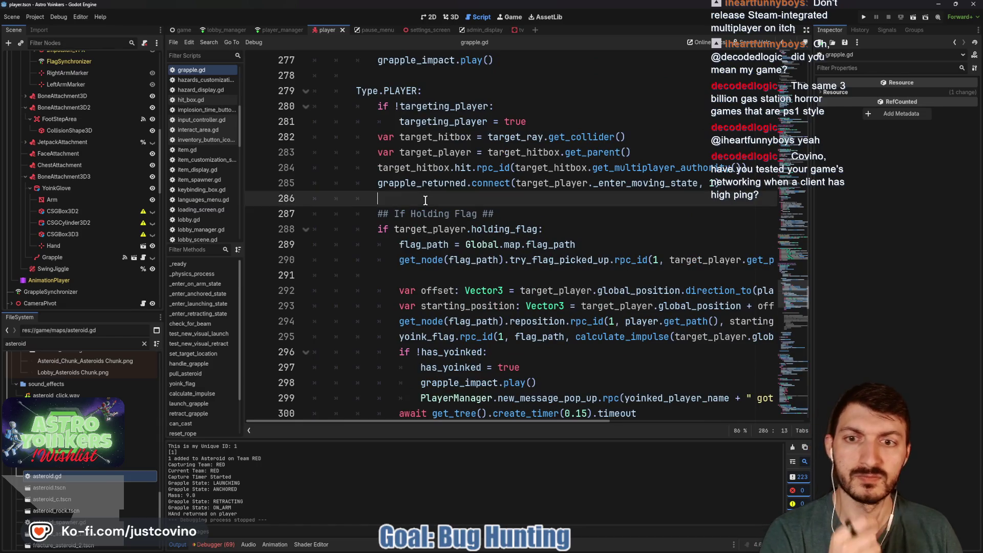
key("ctrl+f")
type("print")
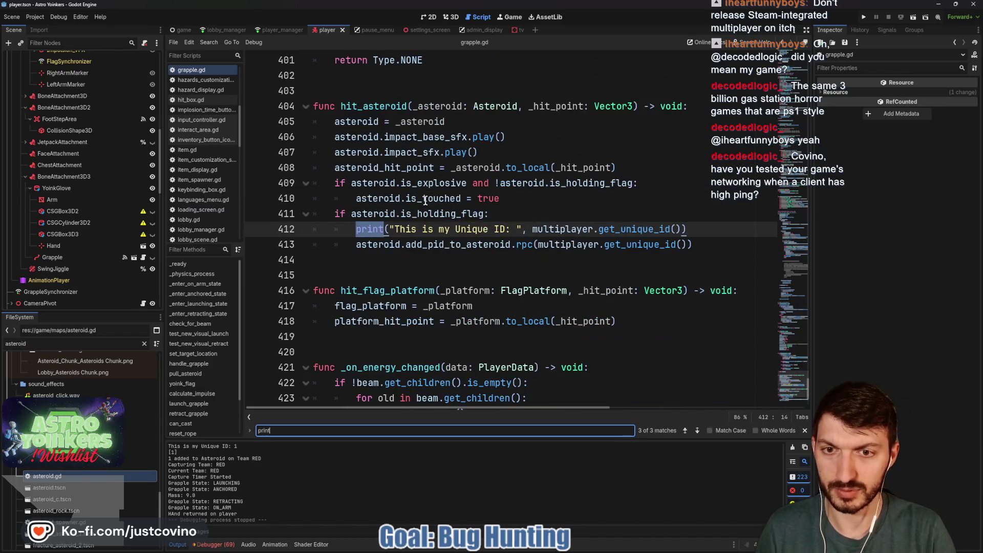
- Step back to print match 1 of 3 and select the state setter on lines 40–43
left_click(684, 431)
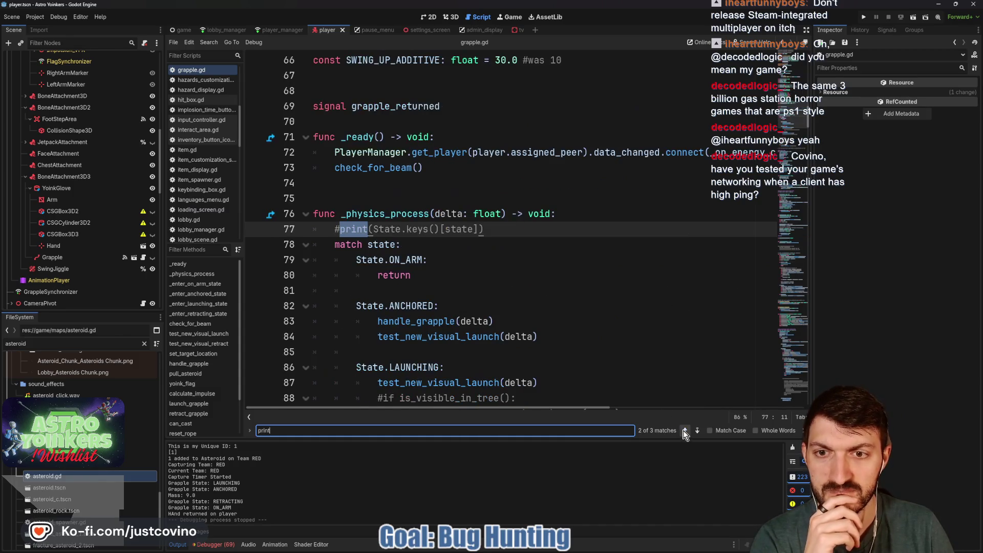
left_click(684, 431)
mouse_move(465, 244)
left_mouse_down()
mouse_move(450, 230)
mouse_move(361, 229)
mouse_move(328, 215)
mouse_move(316, 192)
mouse_move(478, 187)
left_mouse_up()
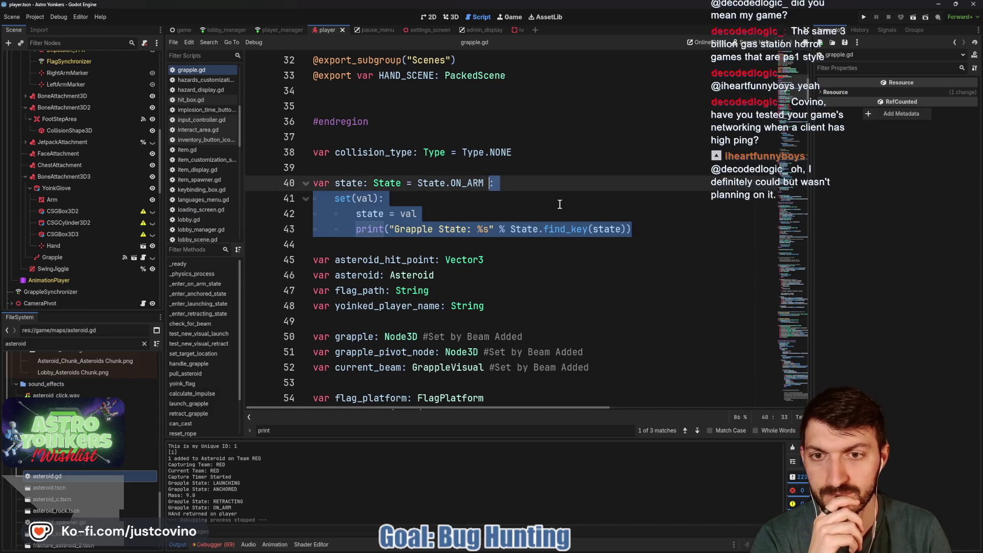
- Delete the state setter with its 'Grapple State' print and save grapple.gd
key("BackSpace")
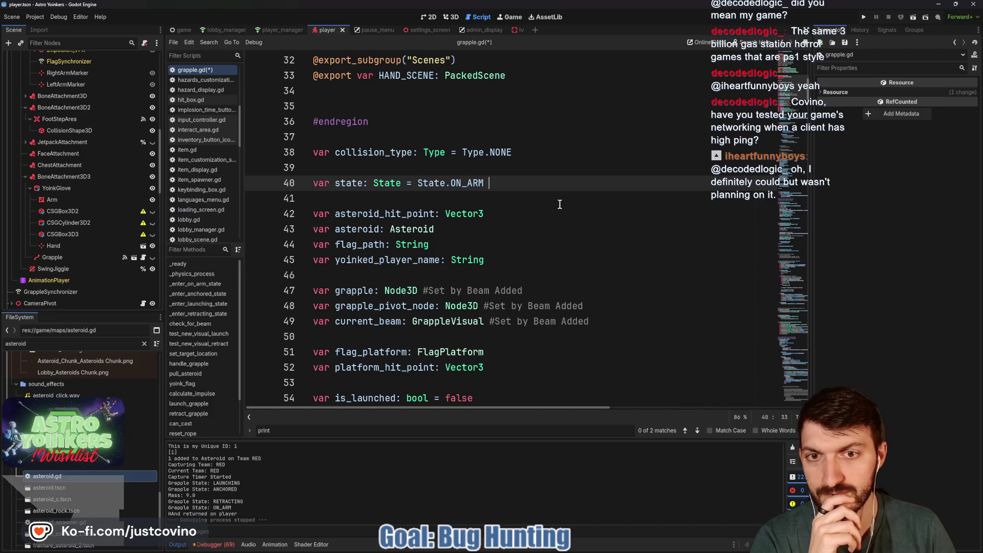
key("ctrl+s")
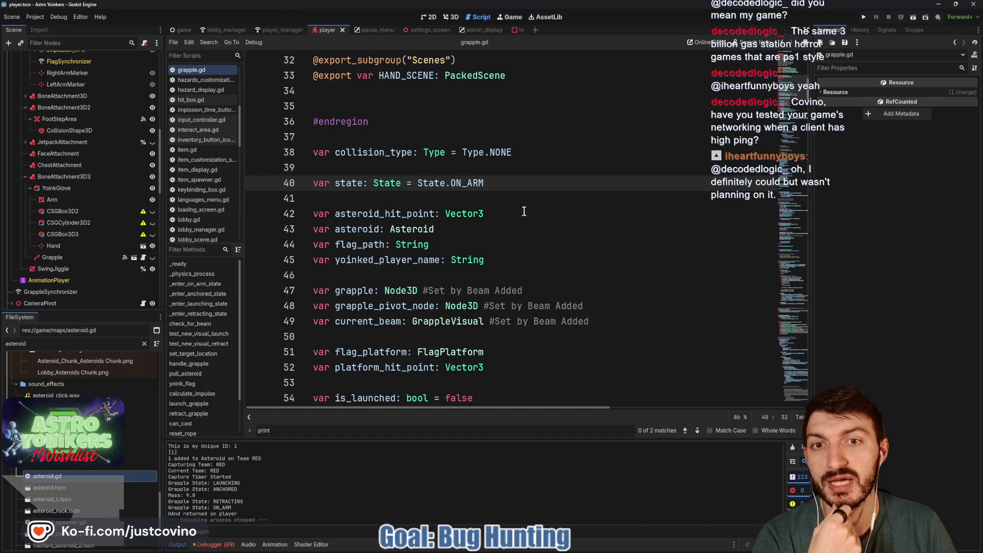
left_click(353, 275)
scroll(418, 204, "down", 3)
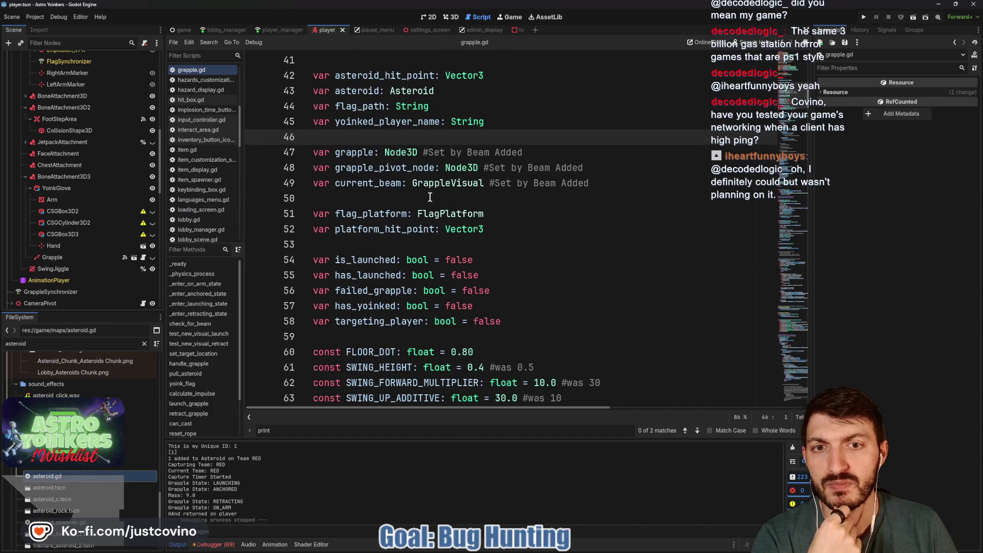
left_click(418, 204)
scroll(428, 207, "down", 6)
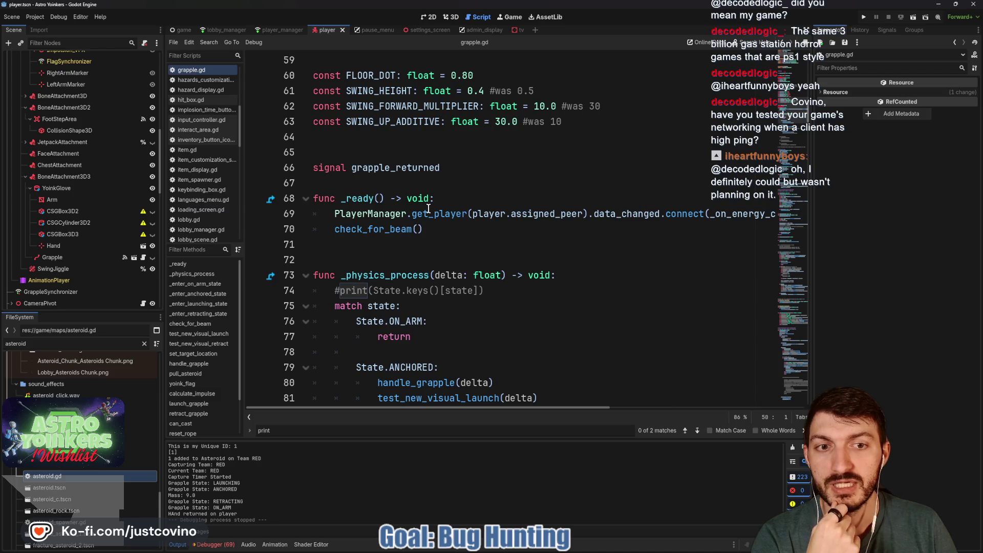
scroll(428, 207, "down", 2)
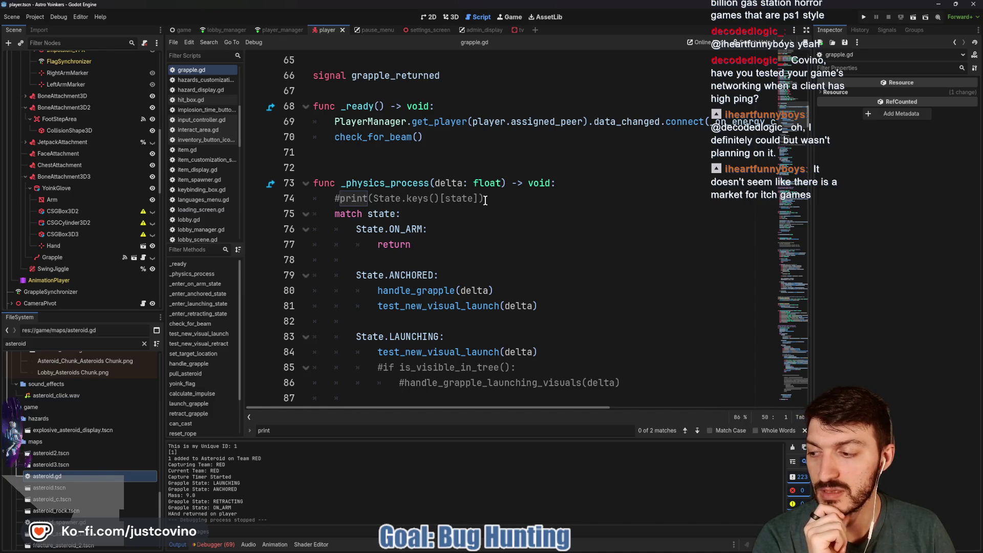
- Insert two blank lines after _enter_anchored_state to separate the state functions
left_click(426, 168)
scroll(426, 182, "down", 2)
scroll(426, 182, "down", 3)
left_click(429, 238)
scroll(429, 238, "down", 3)
scroll(428, 238, "down", 6)
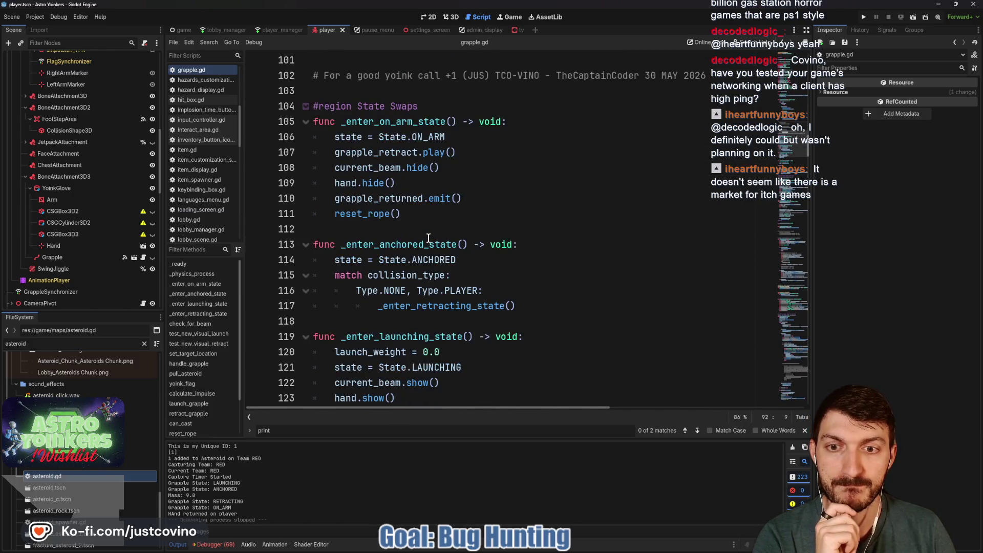
left_click(417, 231)
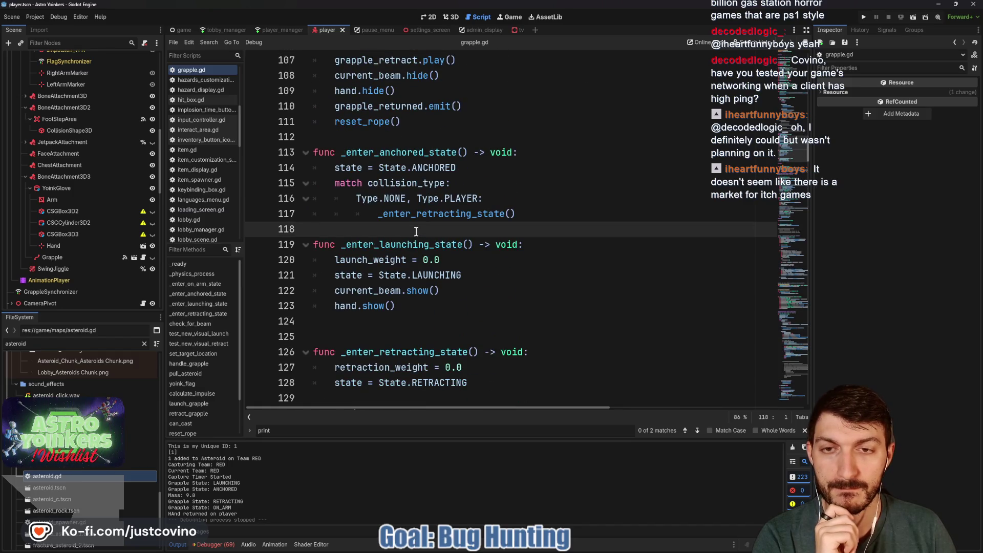
key("Return")
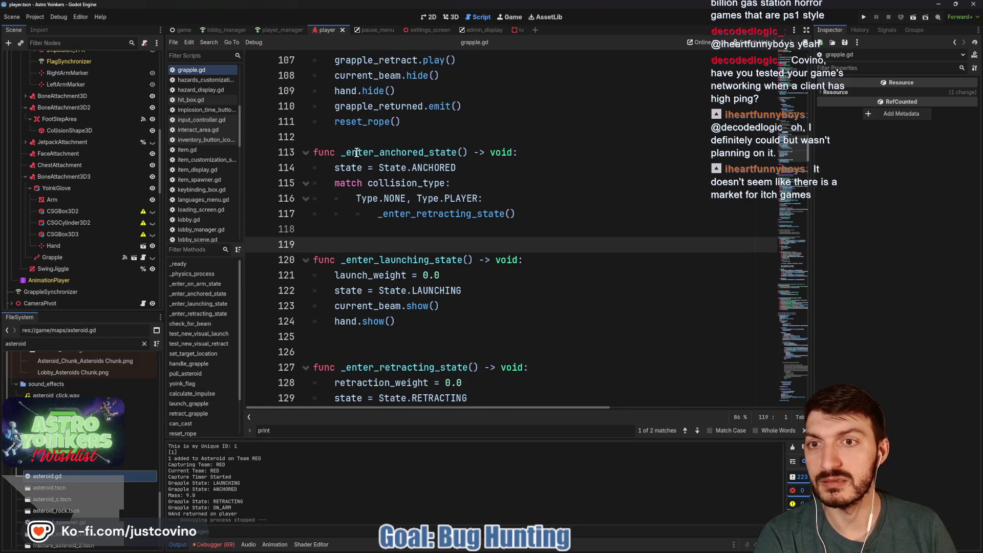
key("Up")
key("Up")
key("Up")
key("Return")
- Check the spacing before _enter_retracting_state and sketch a box for the store page
scroll(400, 223, "down", 3)
left_click(395, 226)
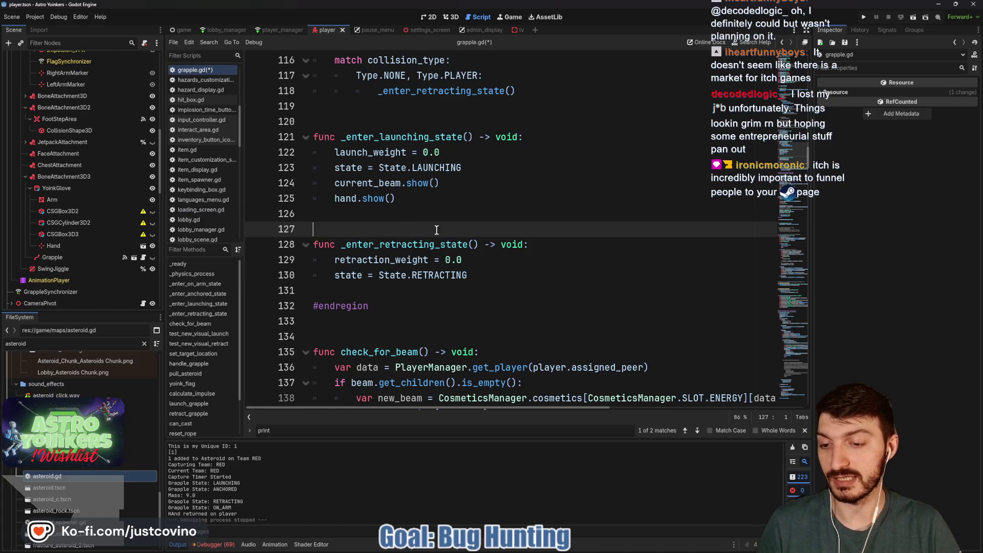
mouse_move(567, 174)
left_mouse_down()
mouse_move(588, 238)
mouse_move(622, 159)
left_mouse_up()
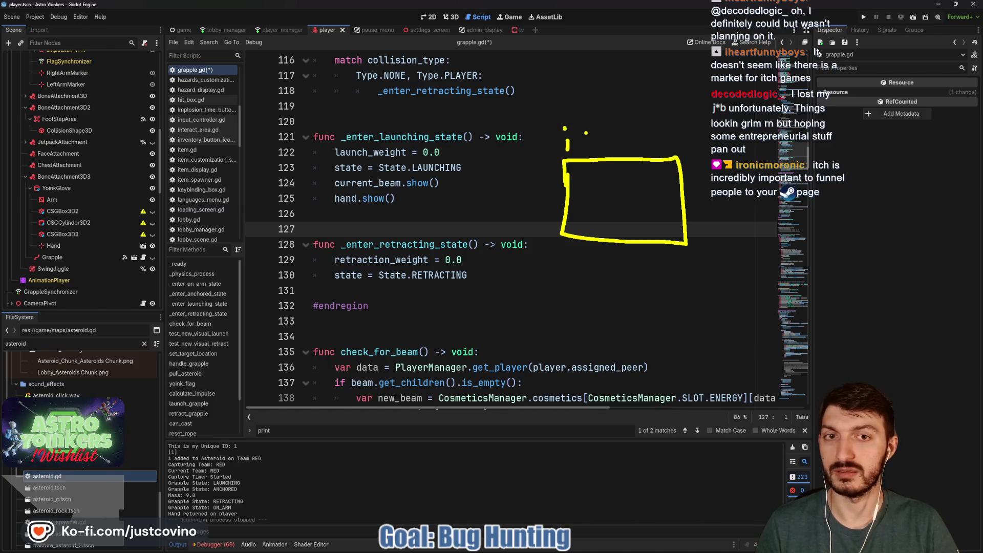
mouse_move(603, 138)
left_mouse_down()
mouse_move(603, 152)
mouse_move(612, 151)
left_mouse_up()
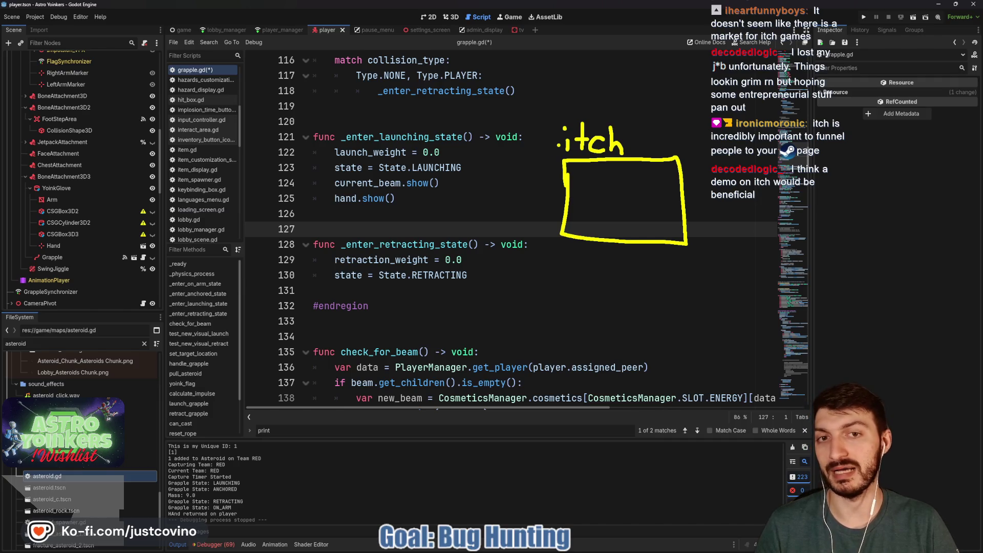
left_click_drag(552, 165, 563, 185)
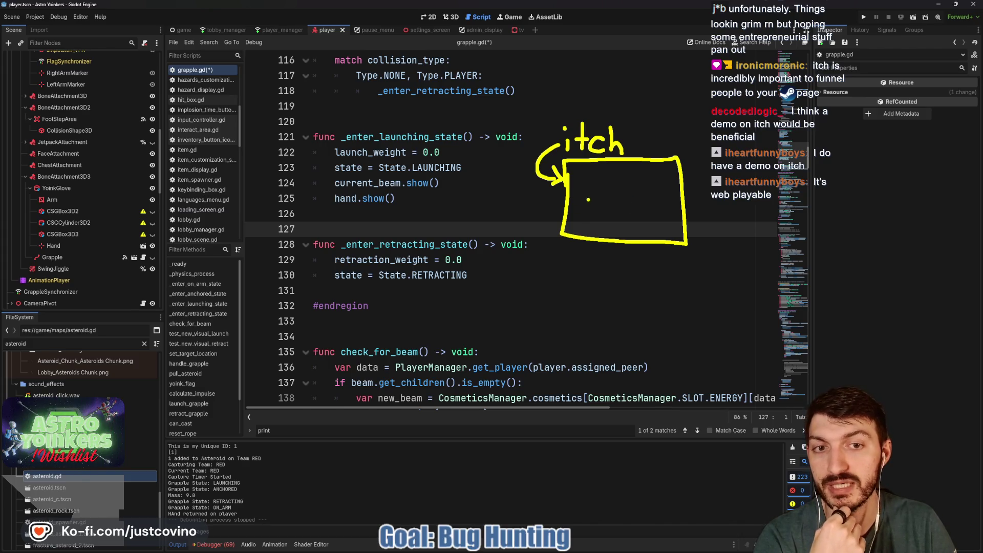
mouse_move(591, 200)
left_mouse_down()
mouse_move(581, 219)
mouse_move(607, 220)
mouse_move(619, 205)
mouse_move(623, 222)
left_mouse_up()
left_click(631, 217)
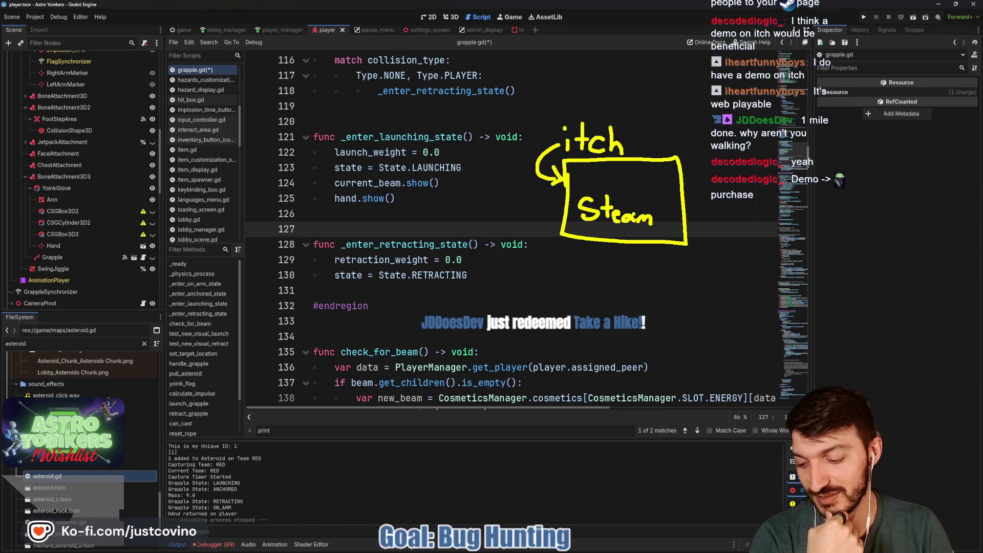
scroll(575, 221, "up", 2)
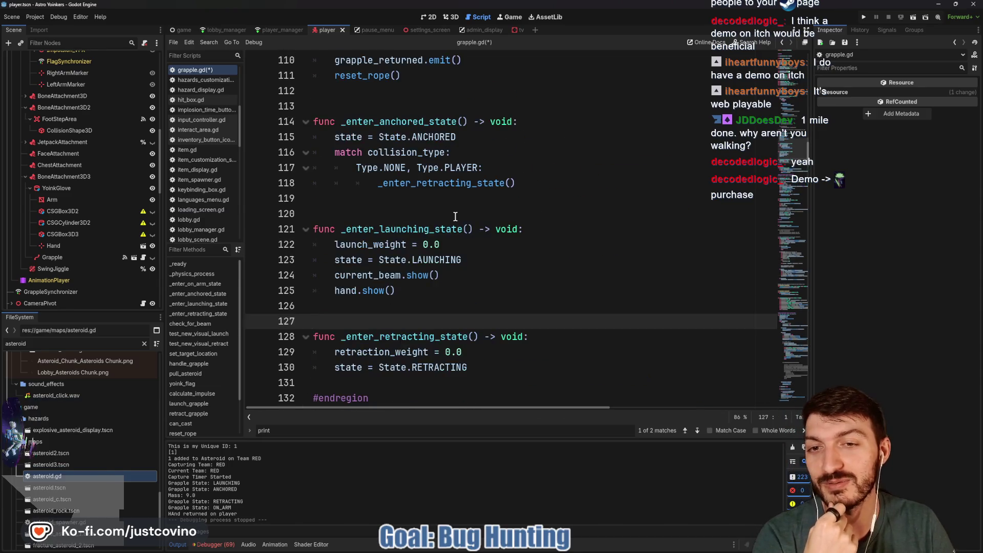
- Save grapple.gd with the two-blank-line spacing between the anchored, launching and retracting functions
left_click(455, 216)
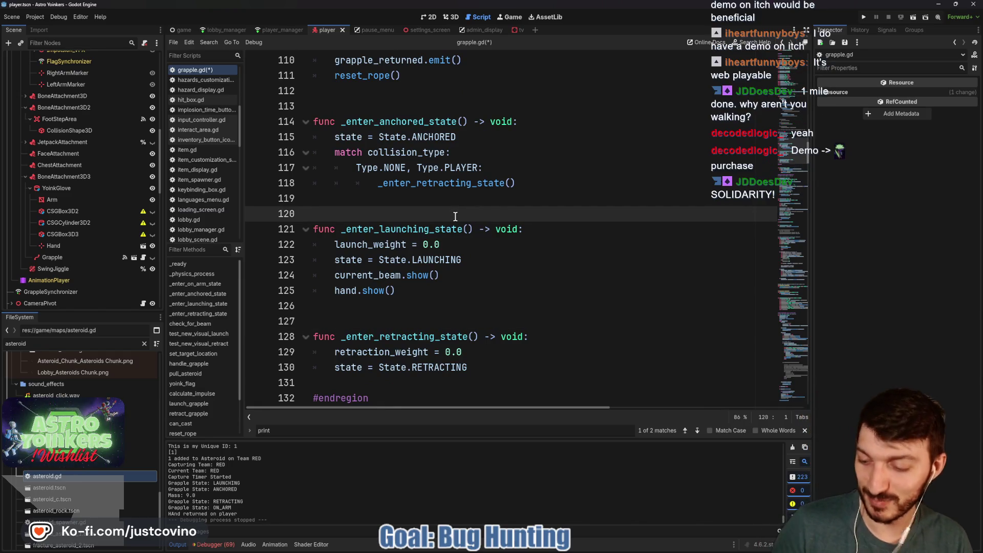
key("ctrl+s")
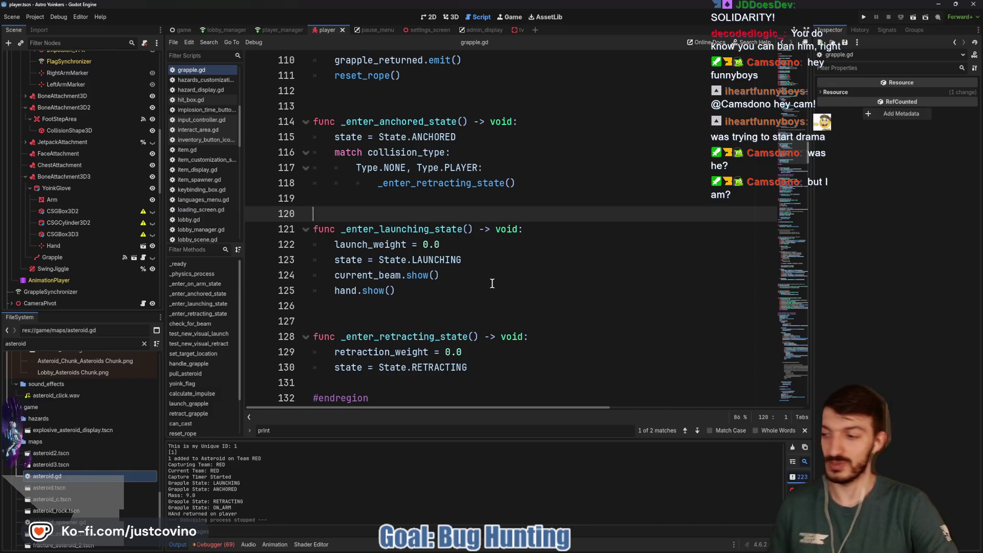
key("ctrl+s")
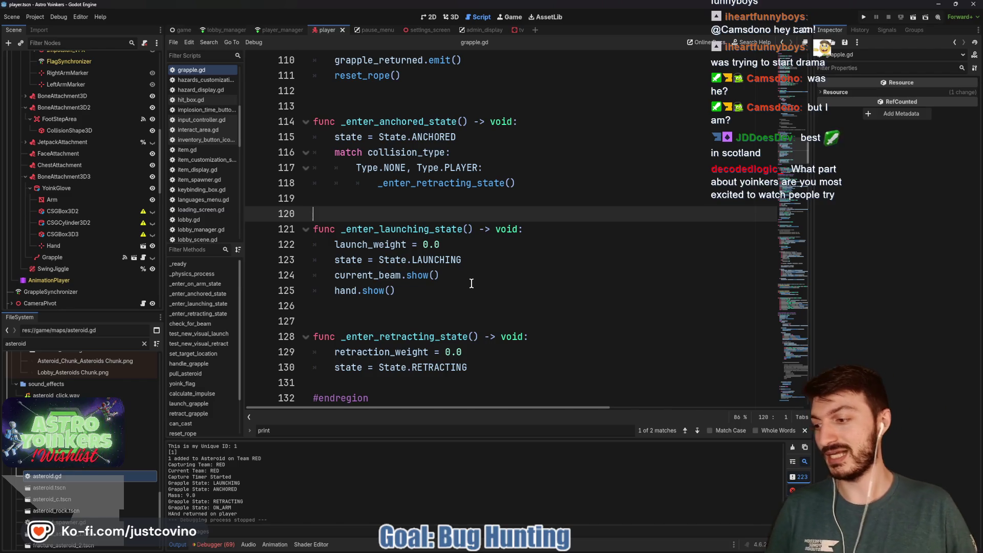
left_click(471, 284)
key("ctrl+s")
left_click(380, 214)
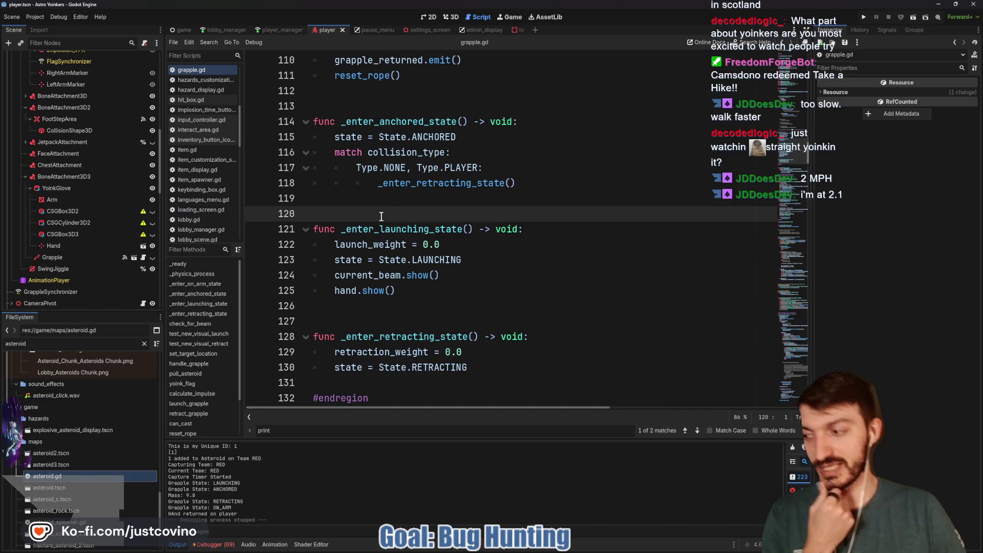
scroll(368, 239, "down", 1)
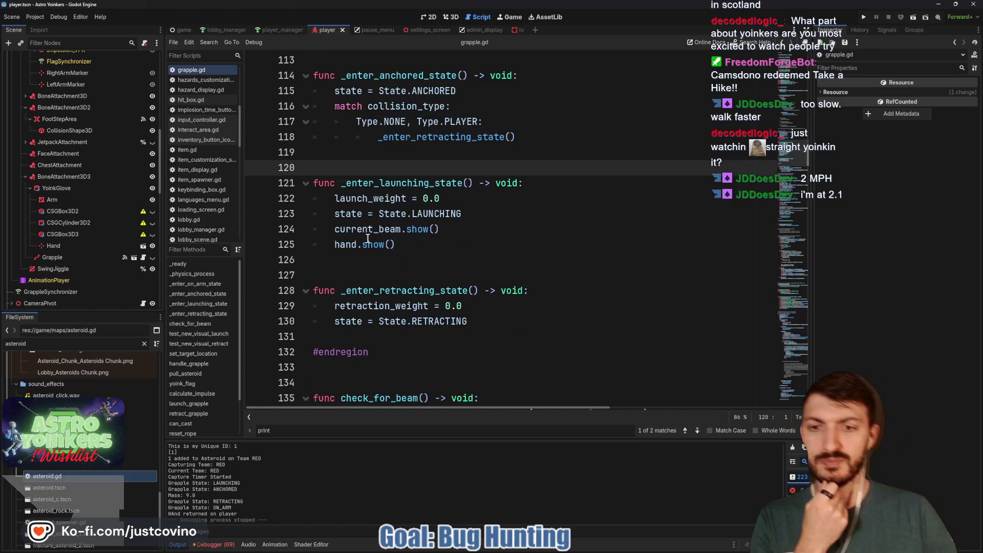
- Check the blank lines after _enter_launching_state down to line 127
left_click(371, 265)
key("Down")
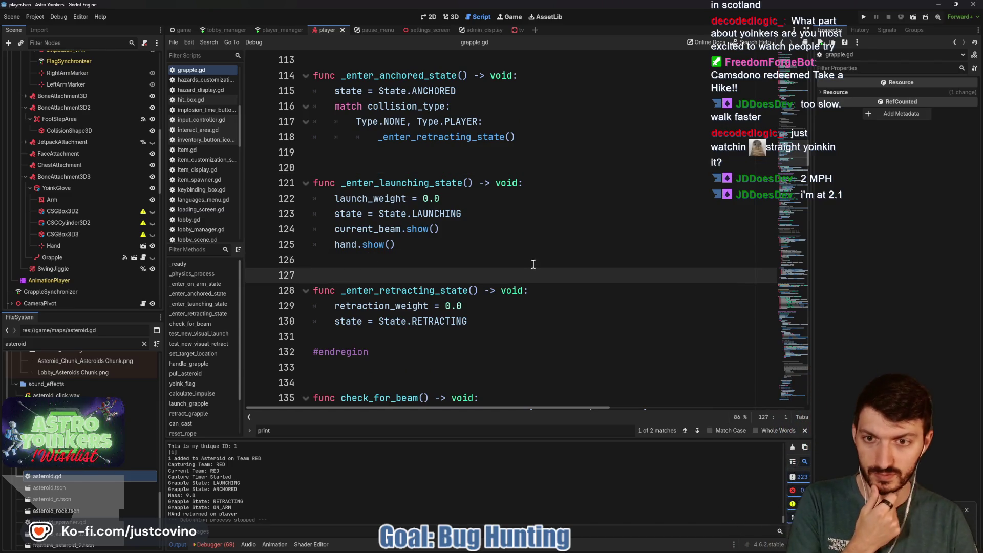
scroll(528, 267, "down", 3)
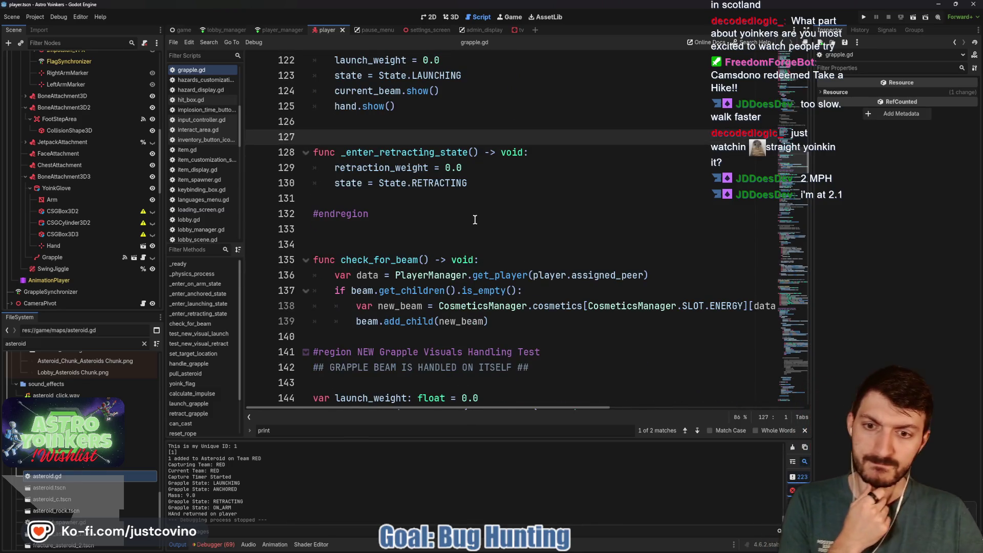
scroll(474, 224, "down", 1)
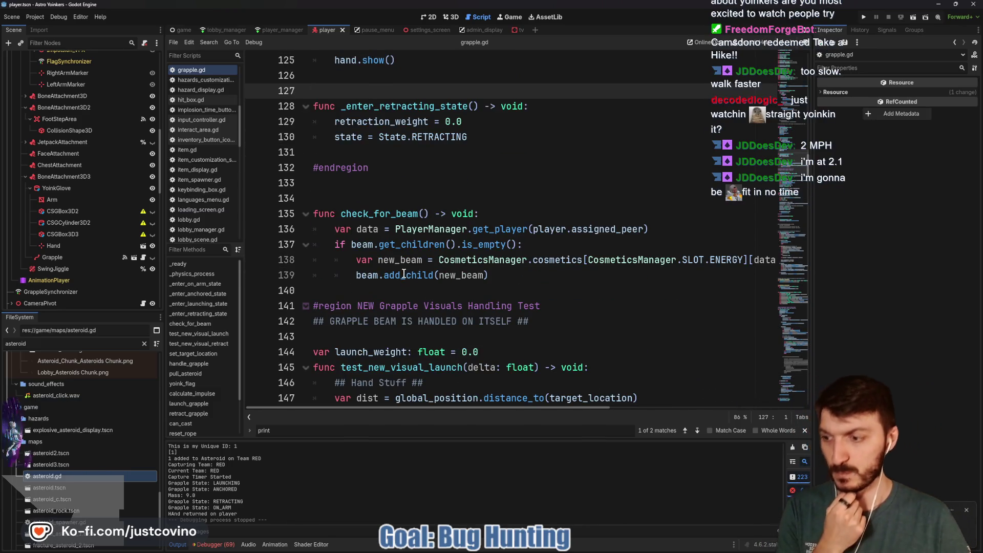
mouse_move(399, 271)
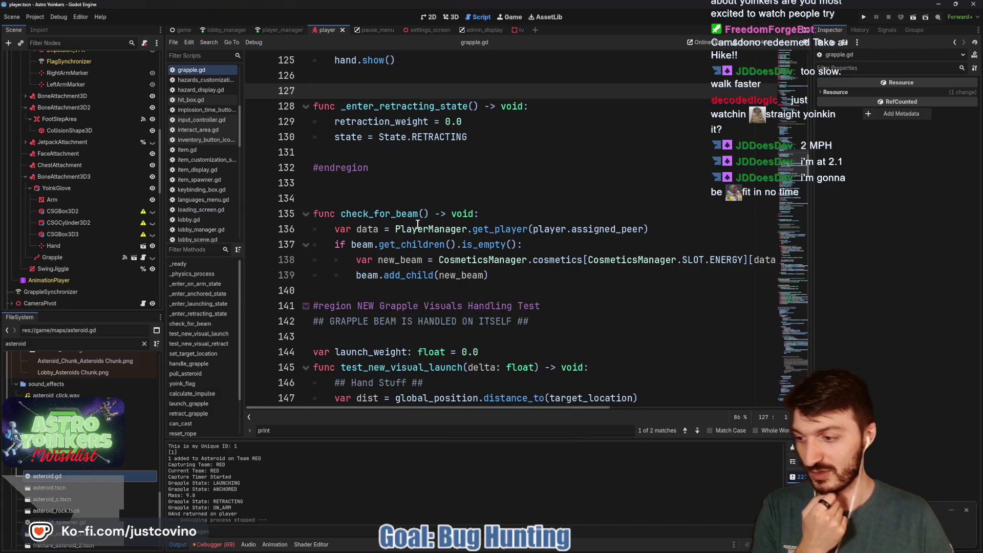
mouse_move(353, 248)
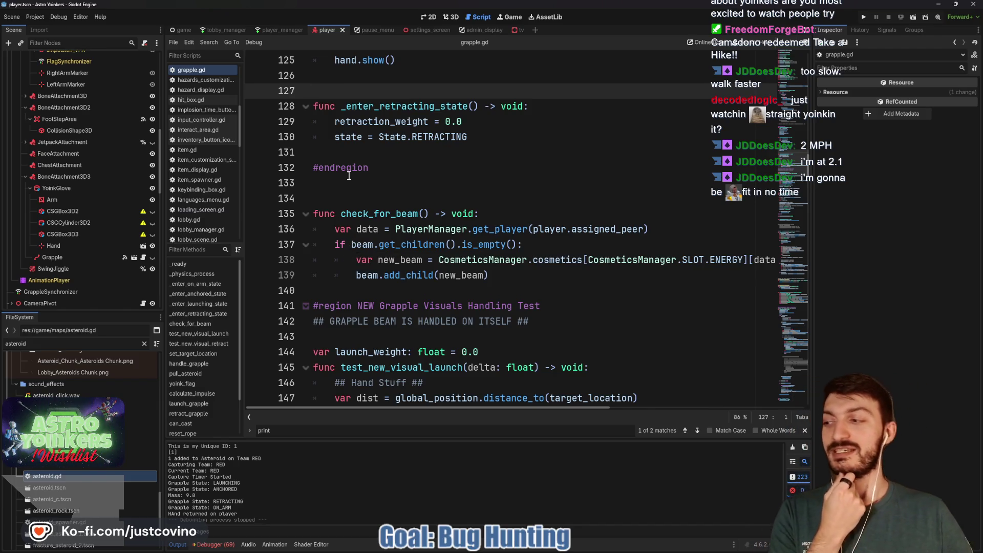
- Check the blank lines around #endregion and above check_for_beam, and save grapple.gd
left_click(355, 152)
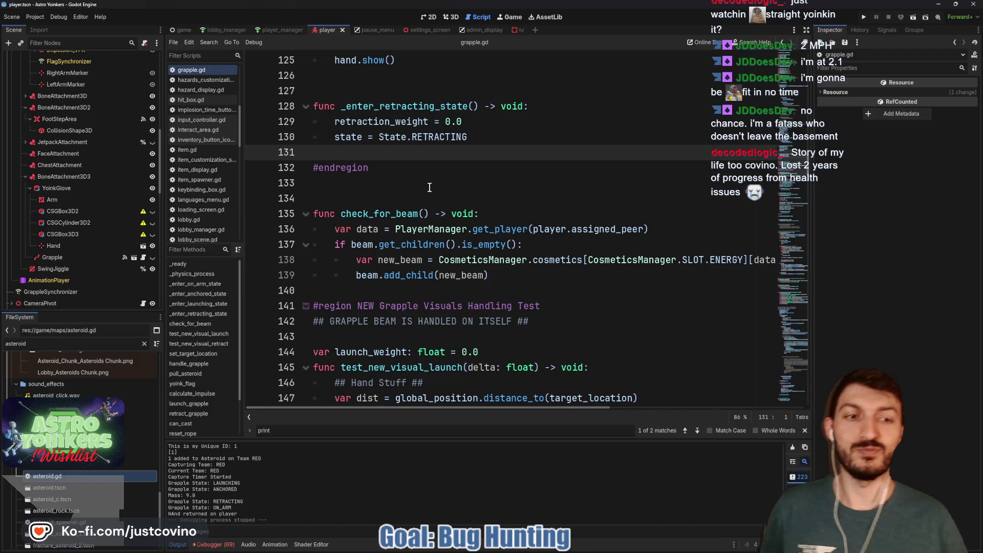
left_click(416, 202)
key("ctrl+s")
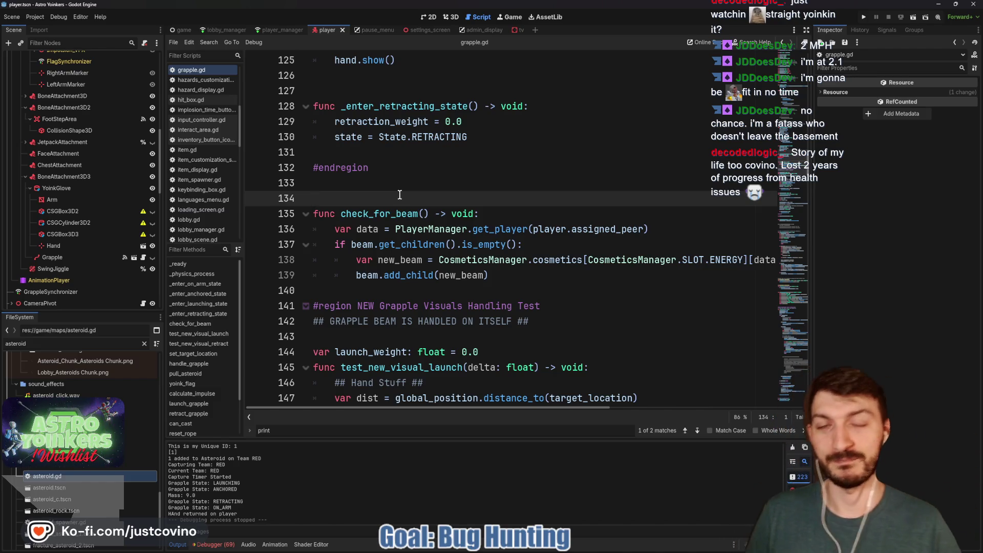
key("ctrl+s")
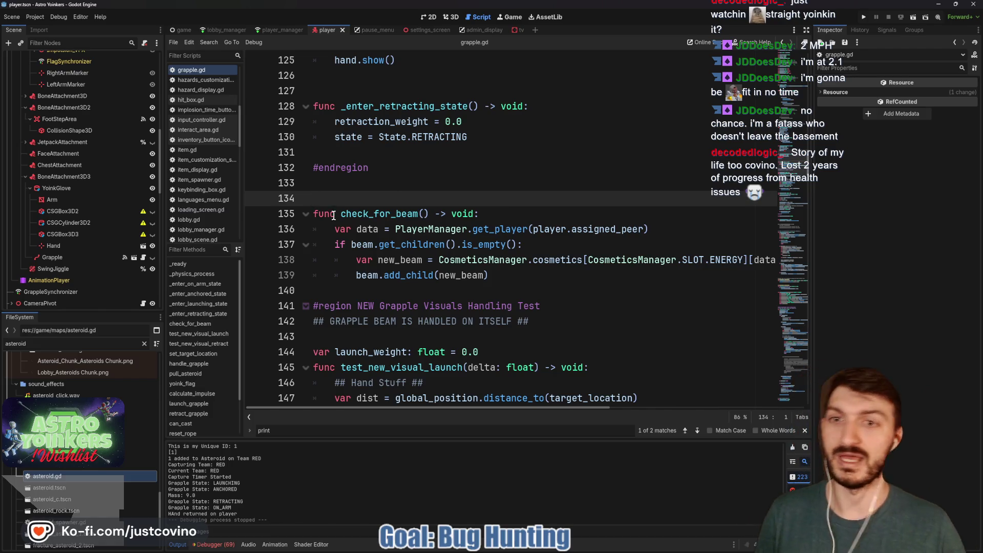
scroll(363, 205, "down", 1)
left_click(362, 140)
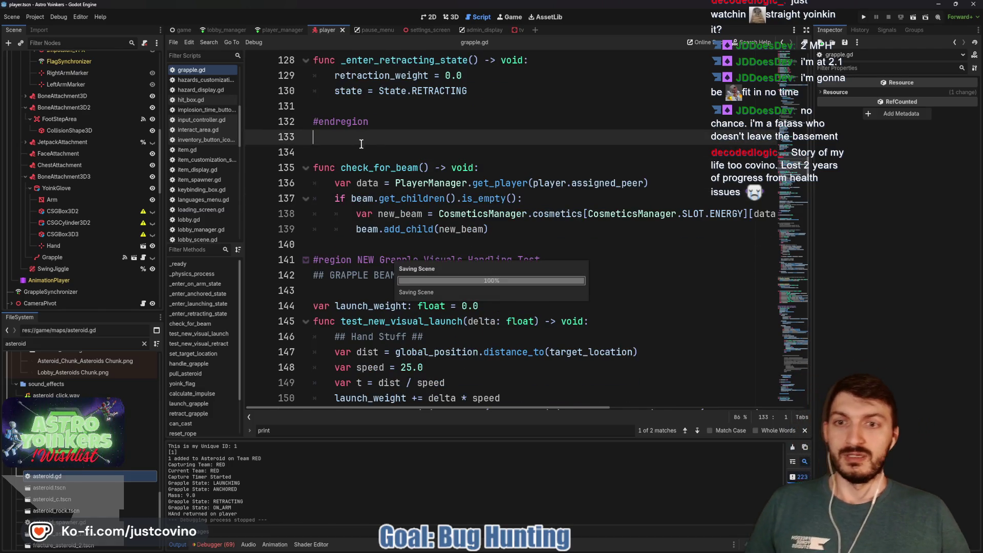
- Check the blank lines after check_for_beam and before launch_weight, and save grapple.gd
left_click(364, 244)
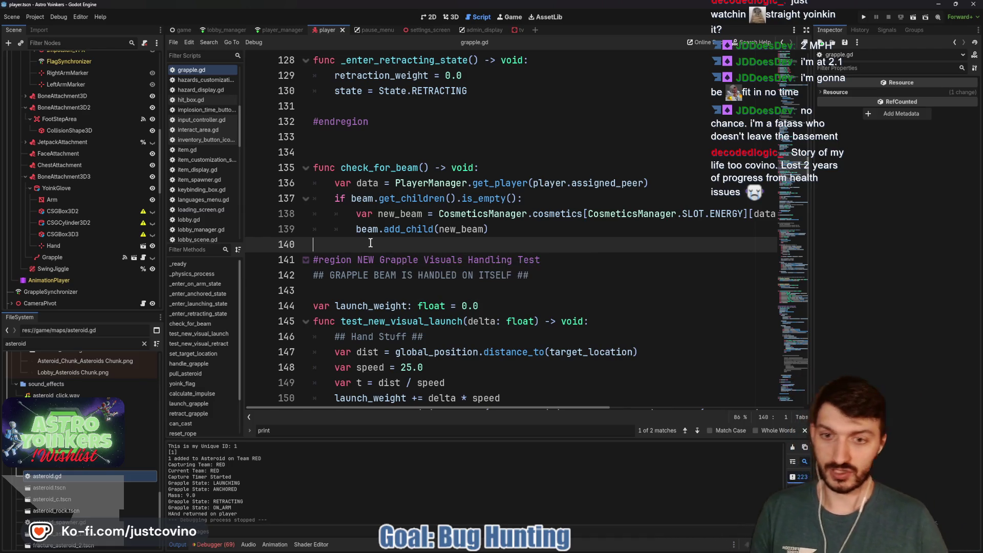
scroll(370, 243, "down", 2)
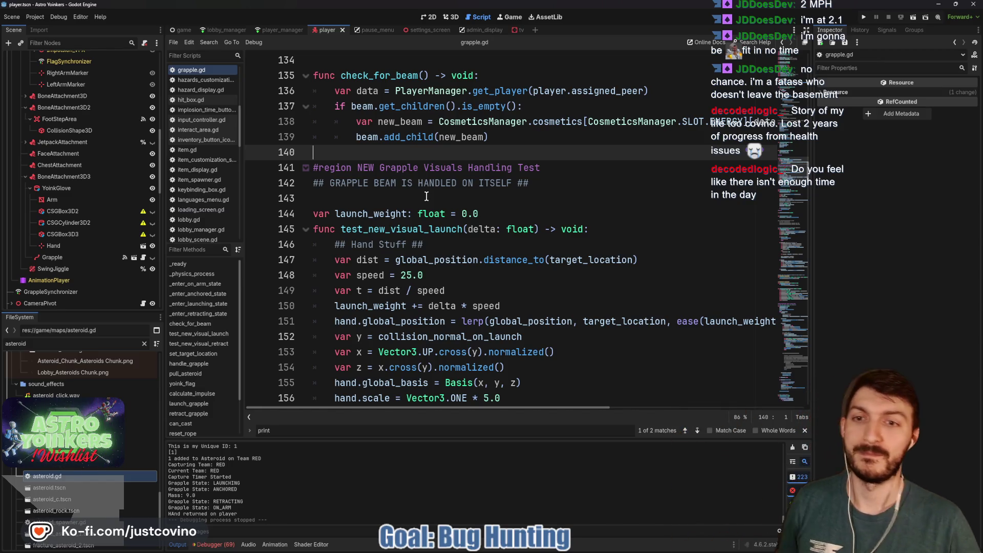
left_click(425, 198)
key("ctrl+s")
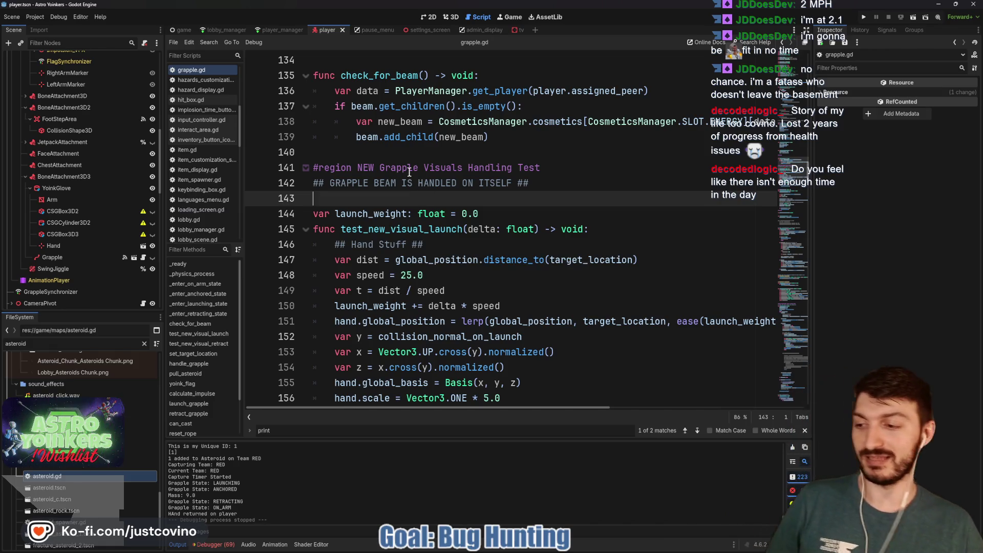
left_click(387, 154)
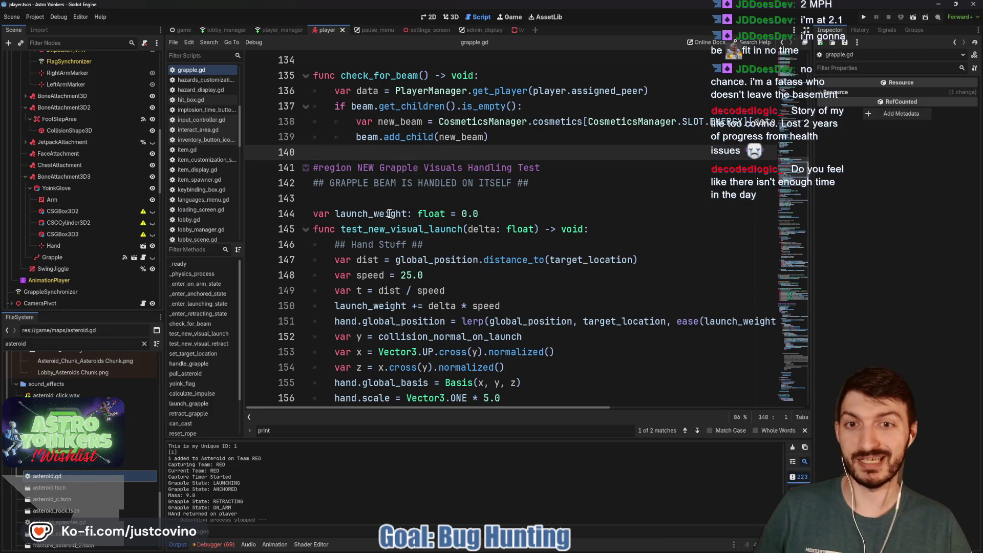
scroll(387, 212, "up", 2)
scroll(387, 213, "up", 2)
left_click(375, 229)
key("Down")
- Save grapple.gd and draw an arrow beside the Output note
key("ctrl+s")
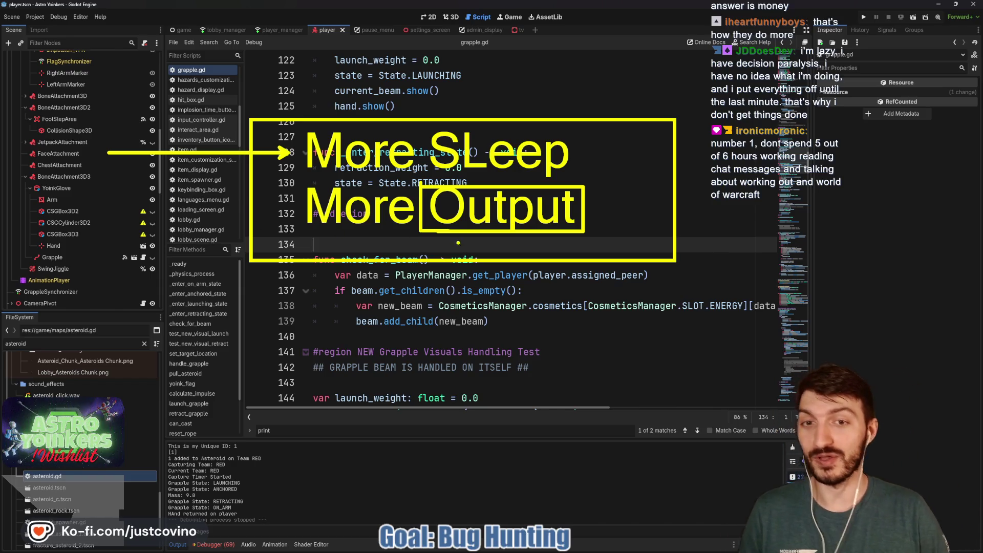
left_click_drag(599, 196, 599, 224)
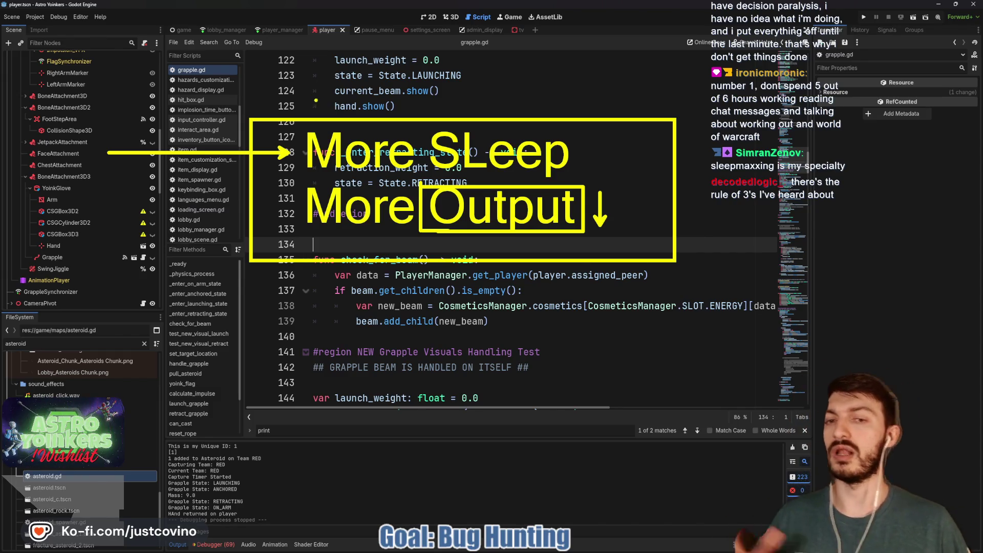
mouse_move(225, 306)
left_mouse_down()
mouse_move(185, 417)
mouse_move(249, 291)
left_mouse_up()
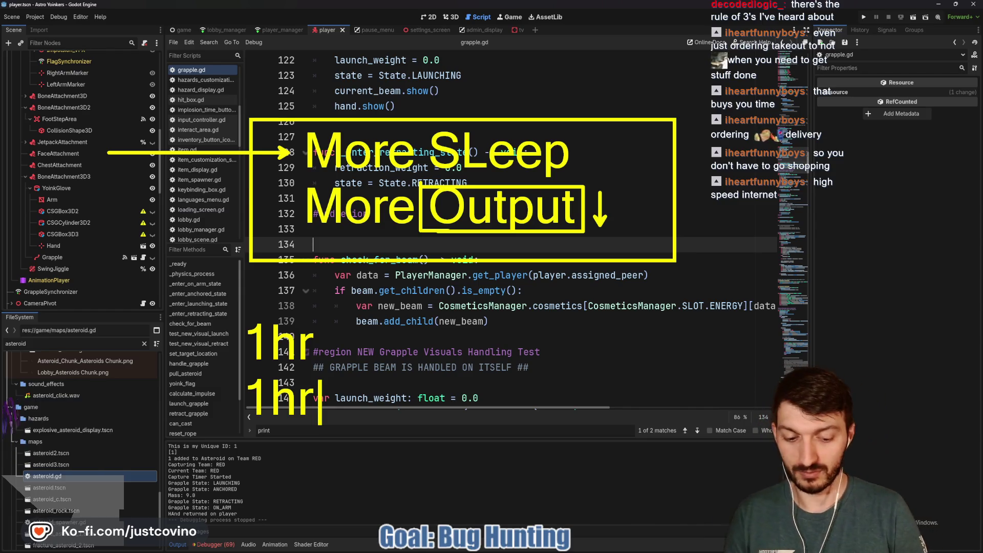
type("= $")
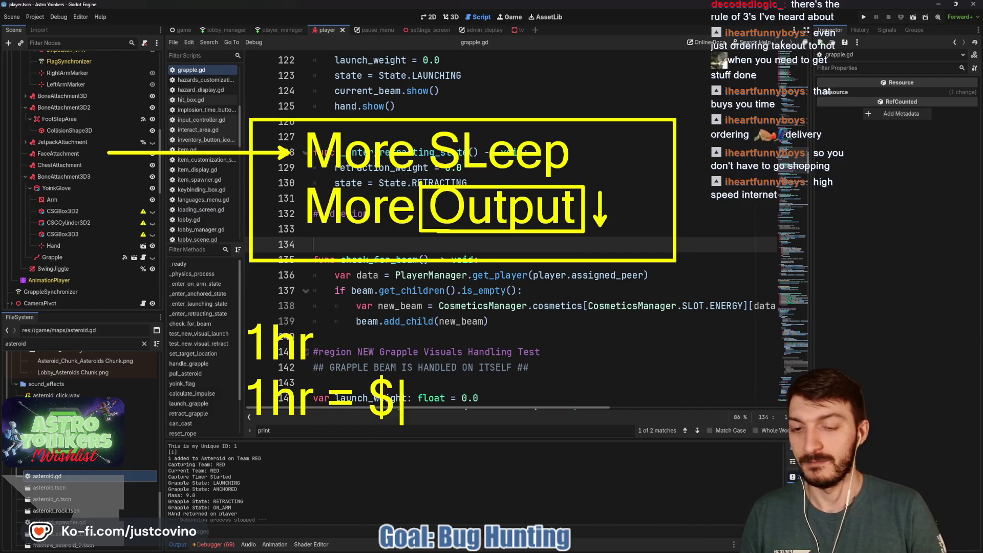
type("20")
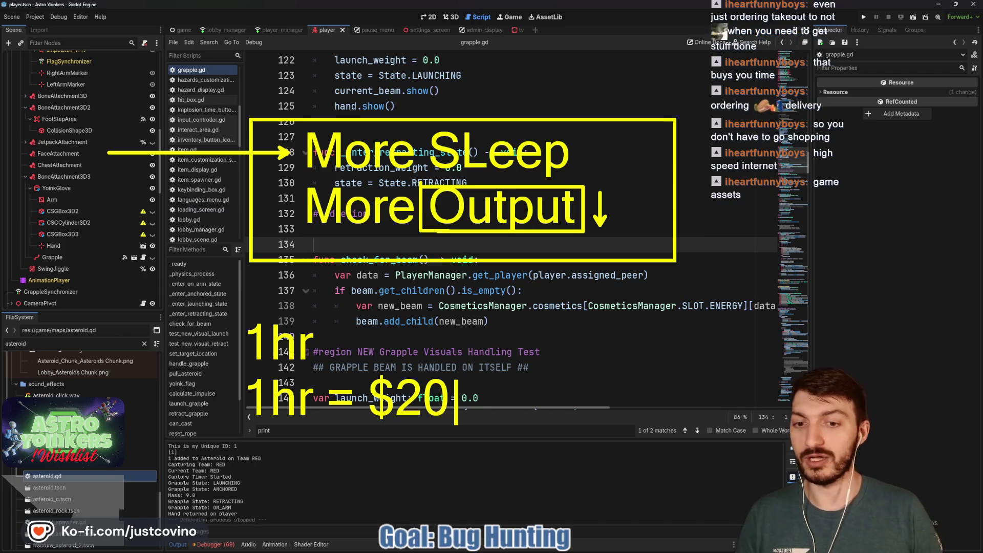
left_click(319, 347)
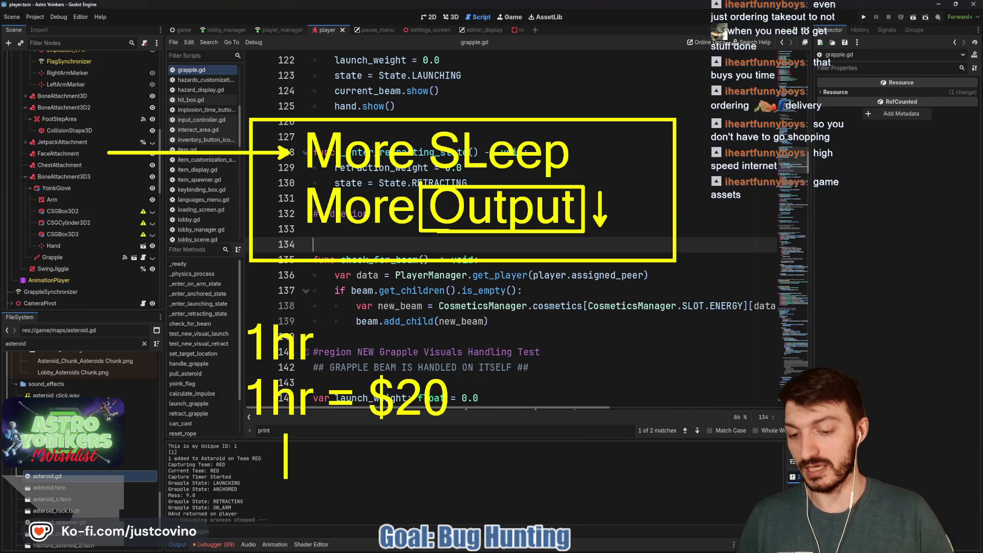
type("Order = ")
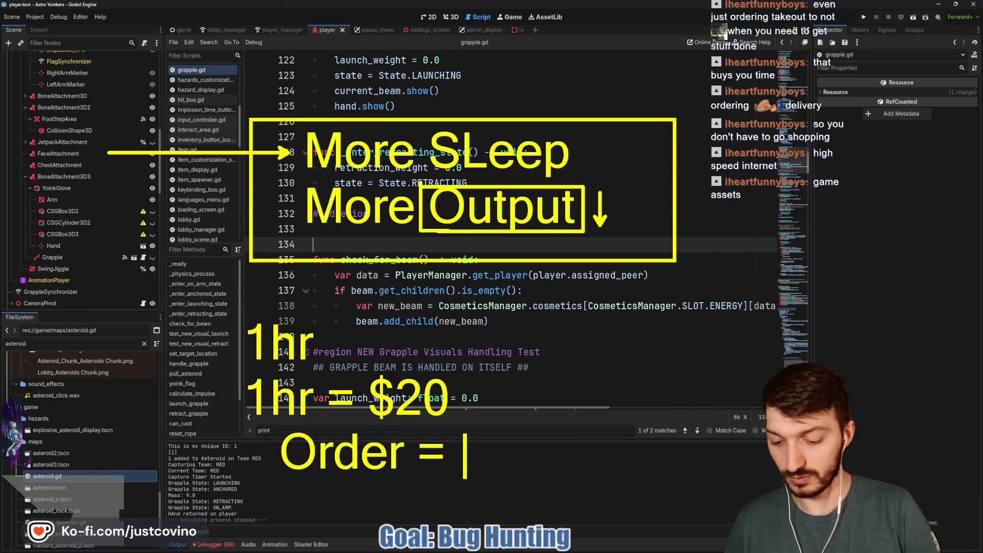
type("$14")
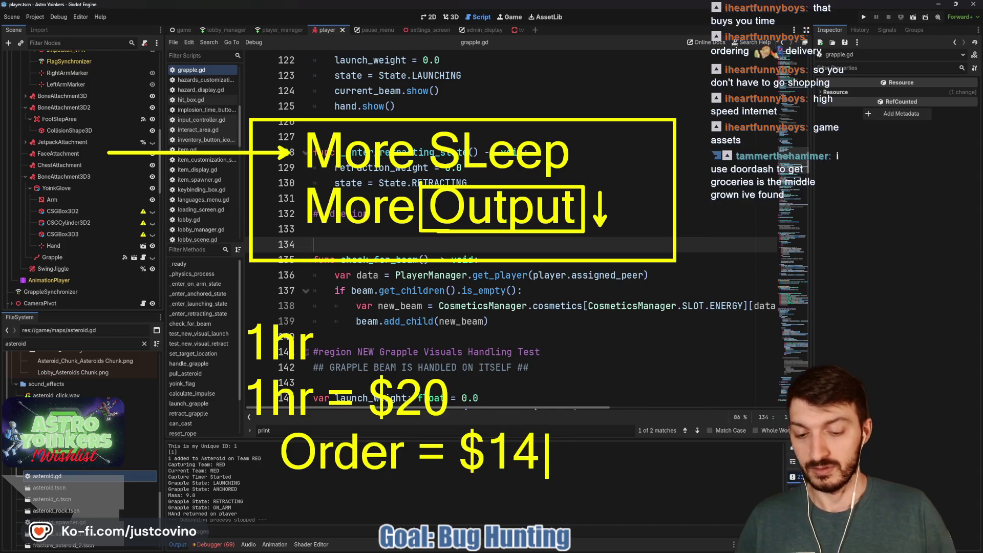
key("BackSpace")
type("5")
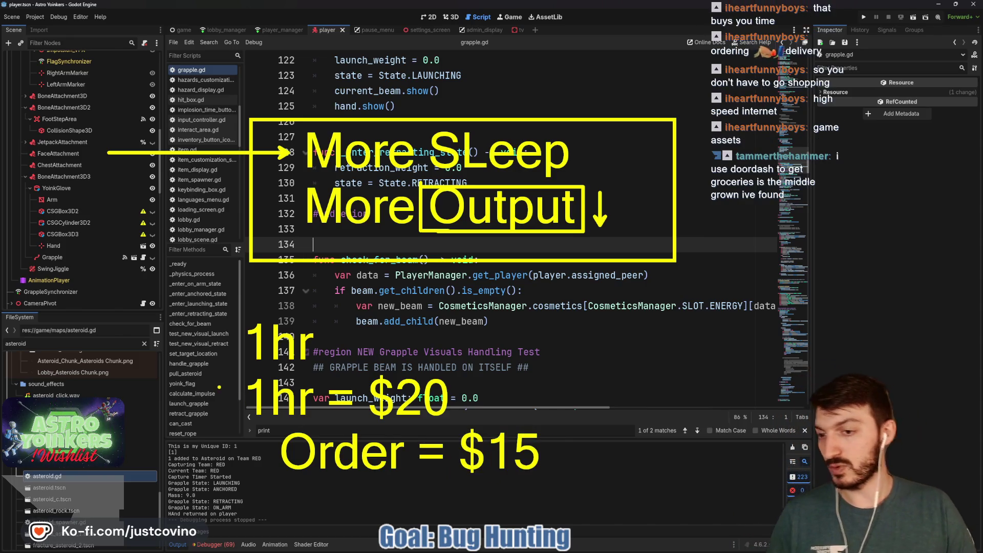
left_click_drag(278, 476, 428, 479)
left_click_drag(238, 423, 307, 424)
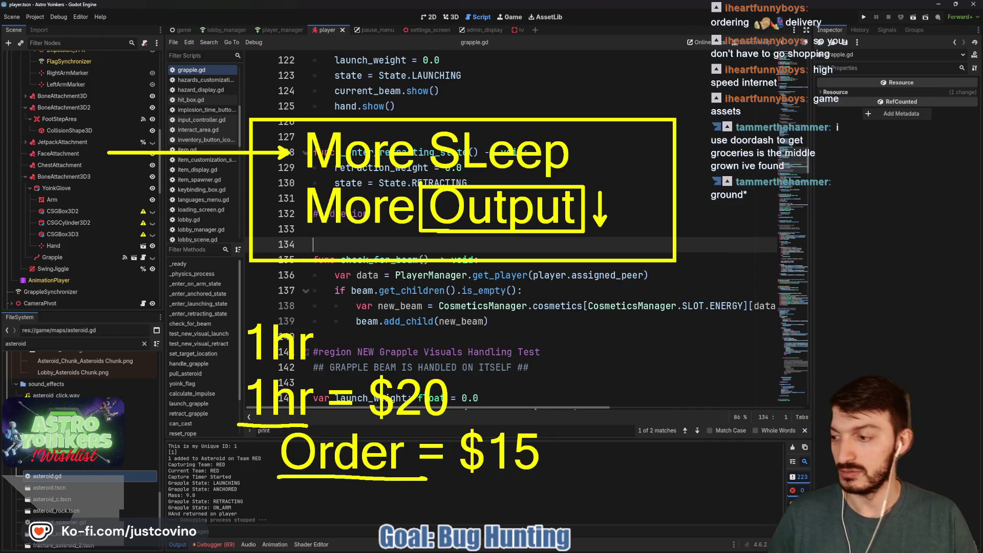
left_click_drag(256, 365, 327, 364)
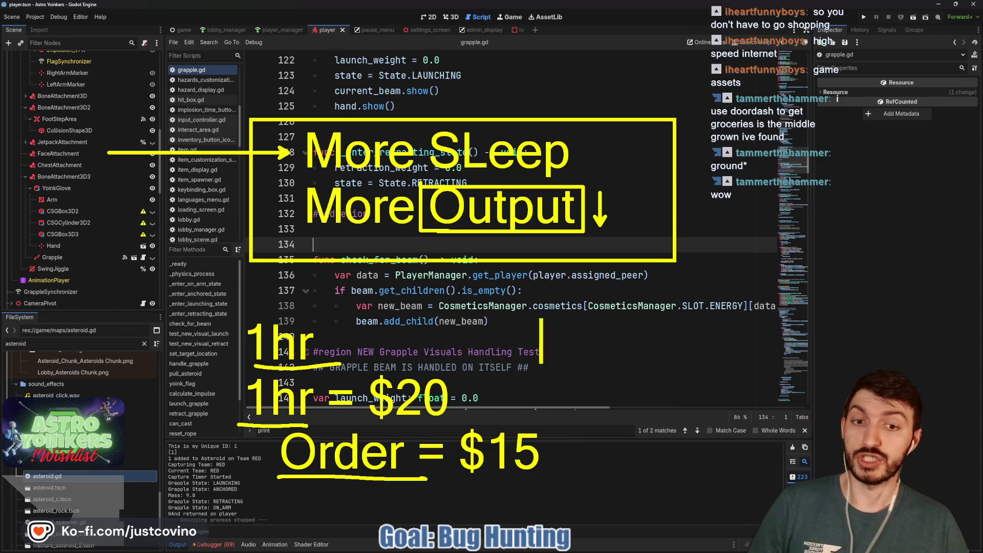
type("1hr-2hr")
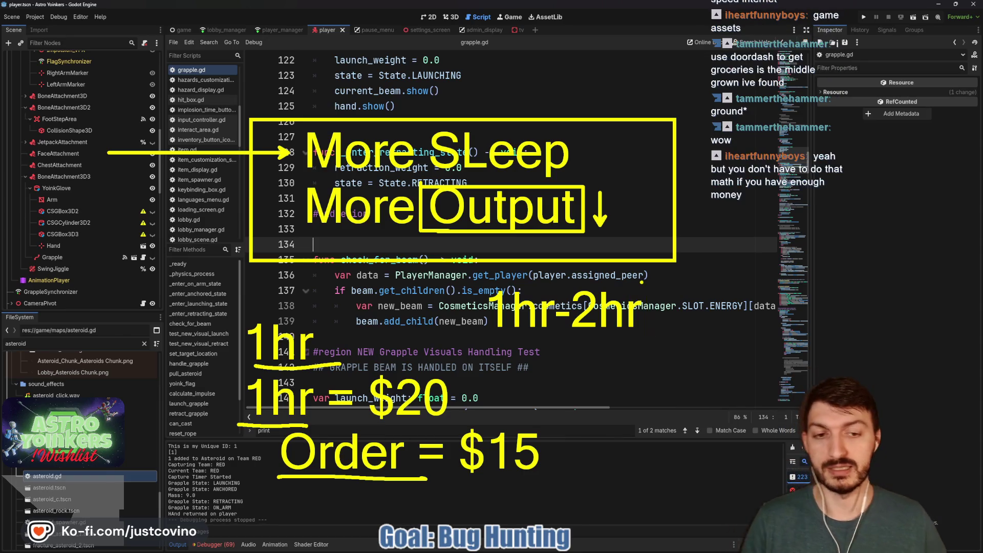
key("Escape")
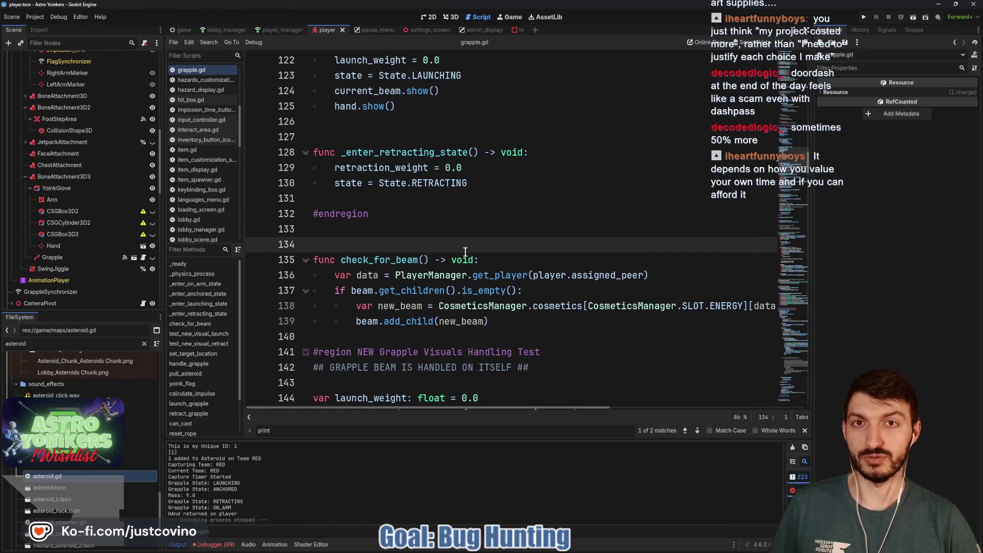
left_click(399, 235)
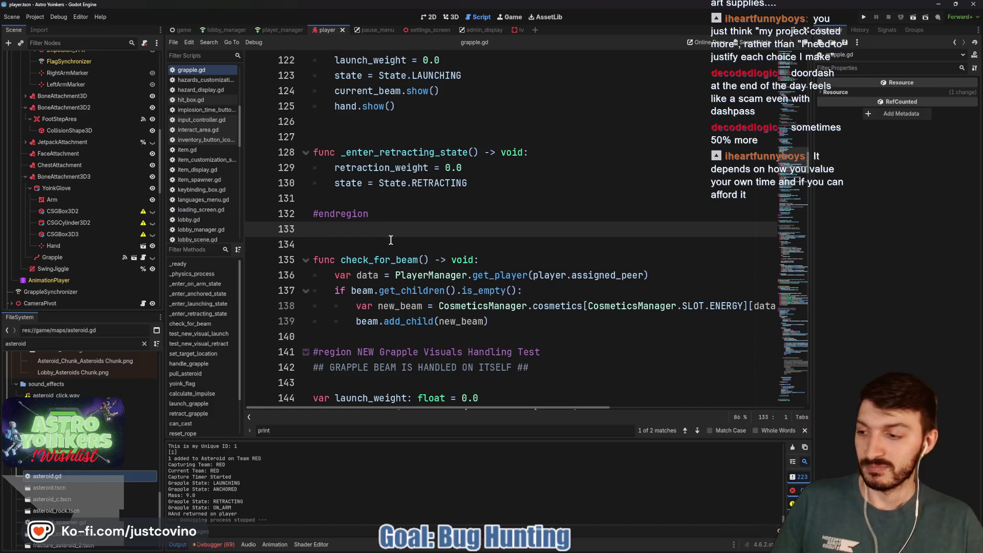
- Add an empty line after check_for_beam, then save the scene and grapple.gd
left_click(386, 243)
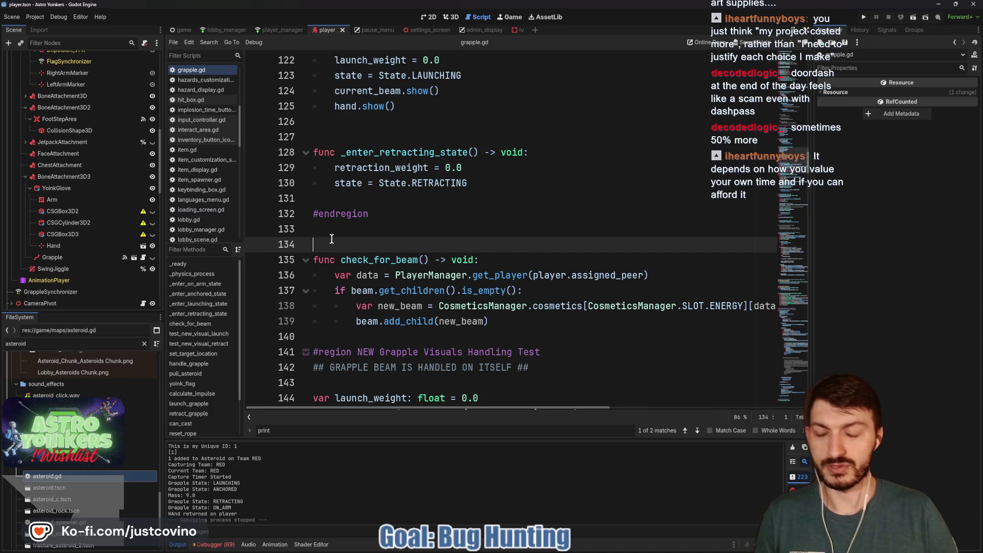
scroll(331, 239, "down", 1)
scroll(331, 239, "down", 1)
left_click(345, 246)
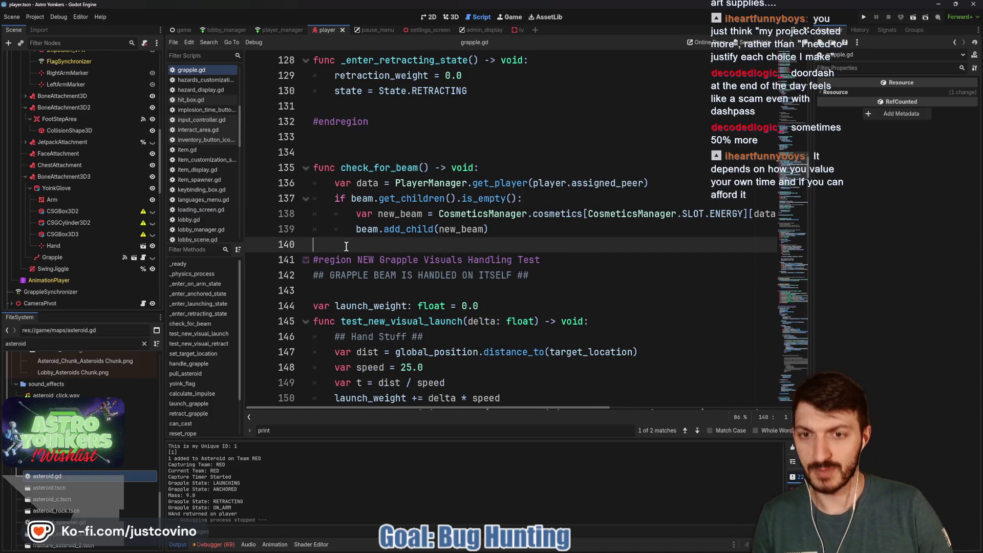
key("Return")
key("ctrl+s")
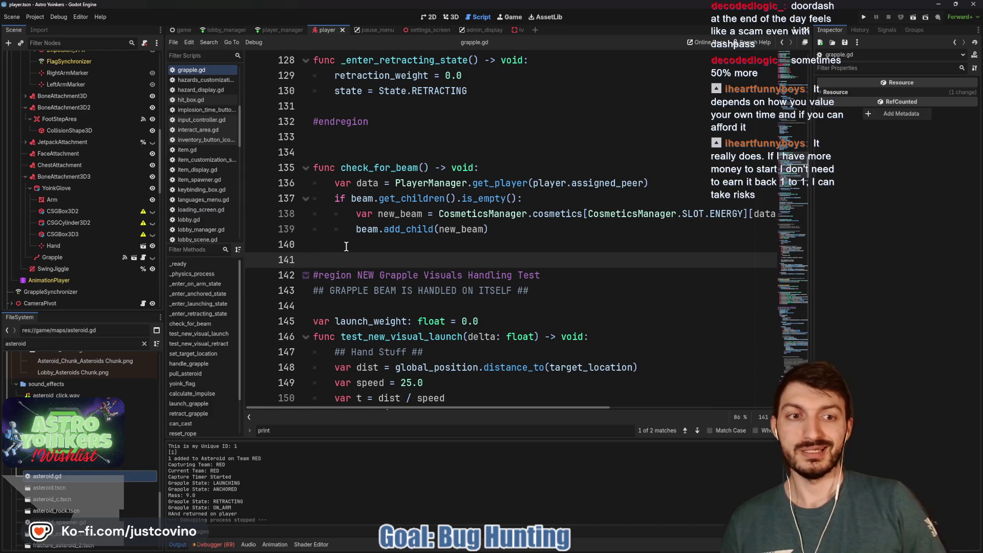
left_click(346, 247)
key("ctrl+s")
left_click(345, 256)
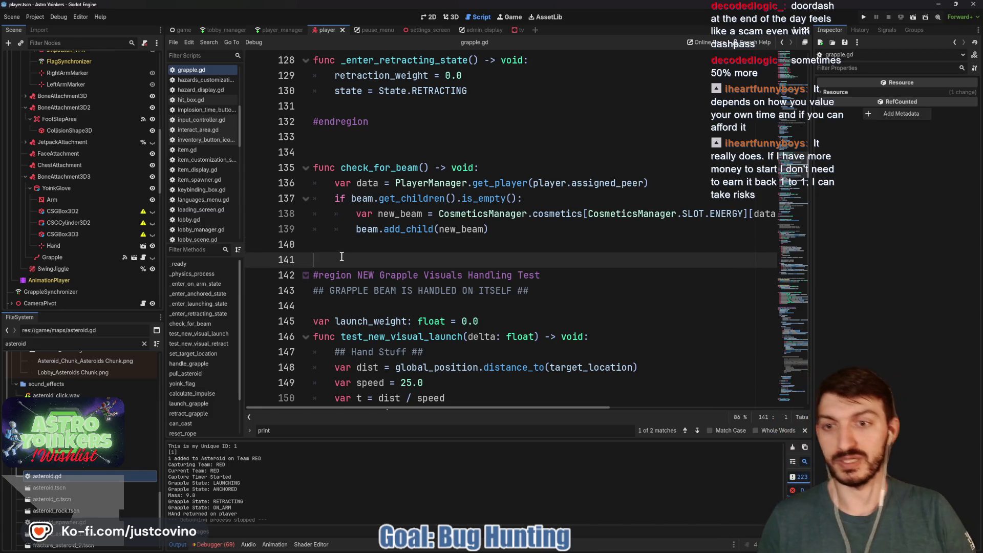
key("ctrl+s")
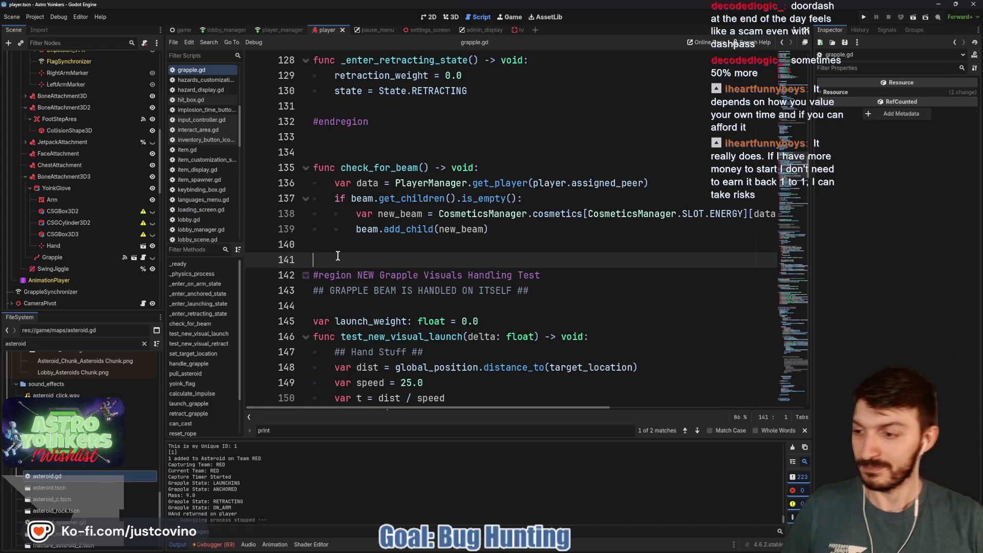
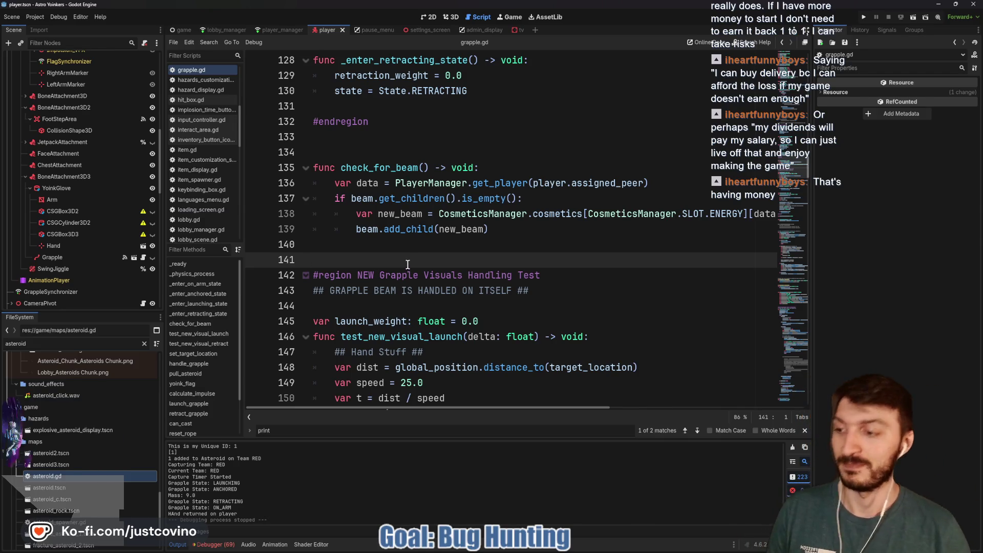
- Scroll grapple.gd down to the retract function, placing the caret on blank lines 144, 161, 162 and 166
scroll(419, 259, "down", 3)
scroll(418, 259, "down", 1)
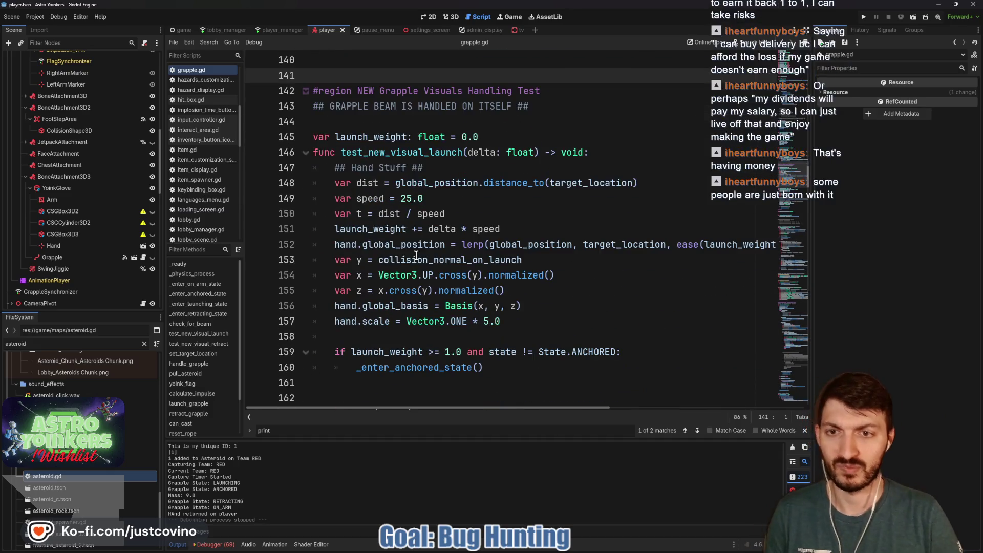
mouse_move(403, 250)
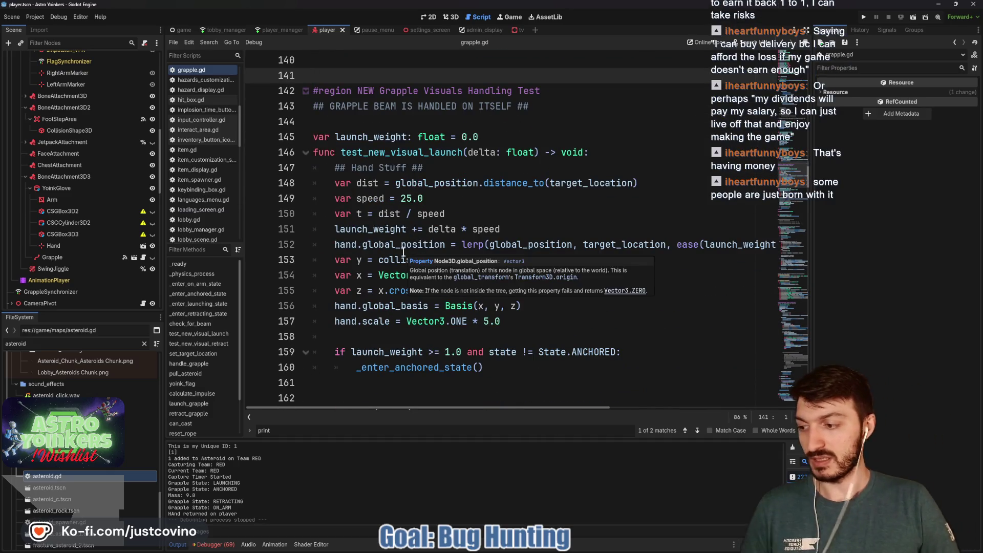
left_click(379, 123)
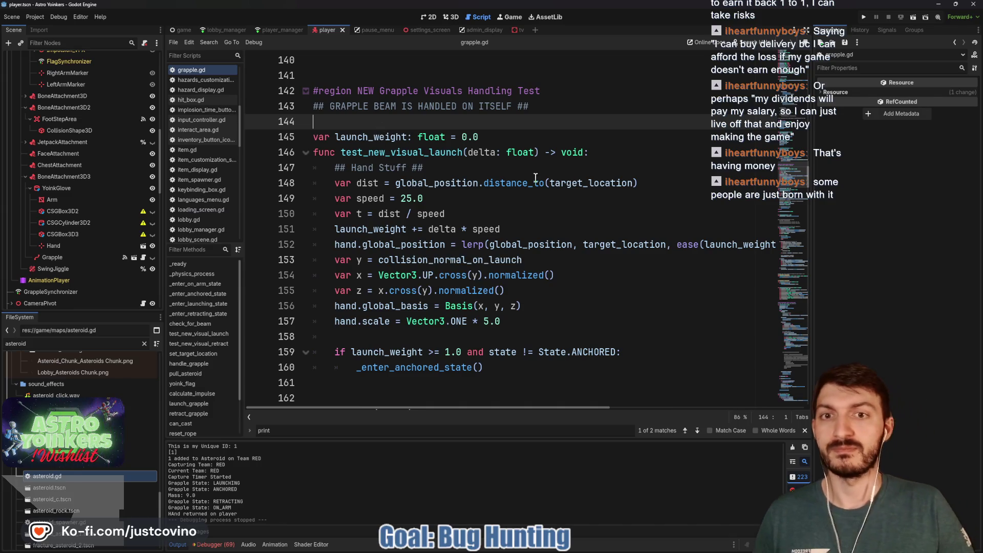
scroll(507, 149, "down", 2)
left_click(392, 287)
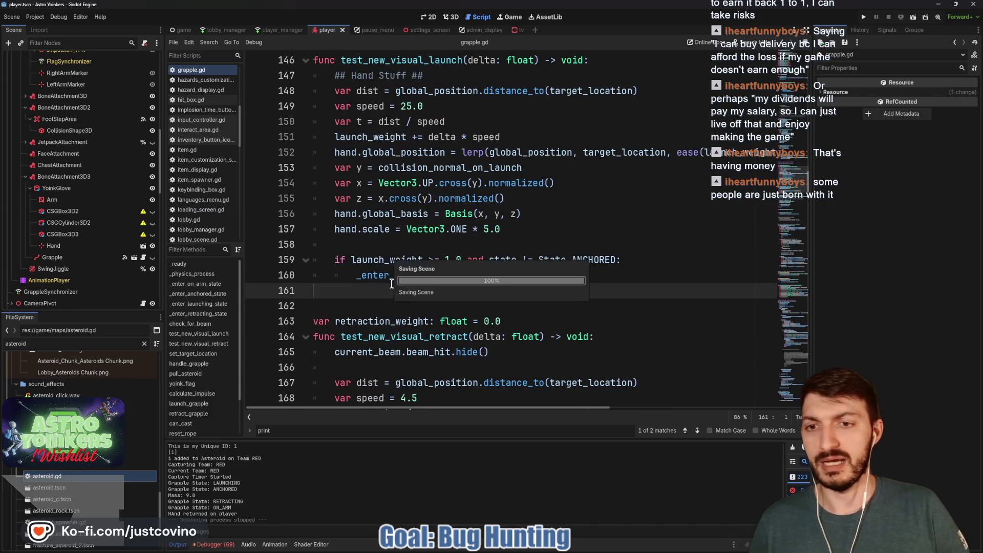
scroll(389, 271, "down", 2)
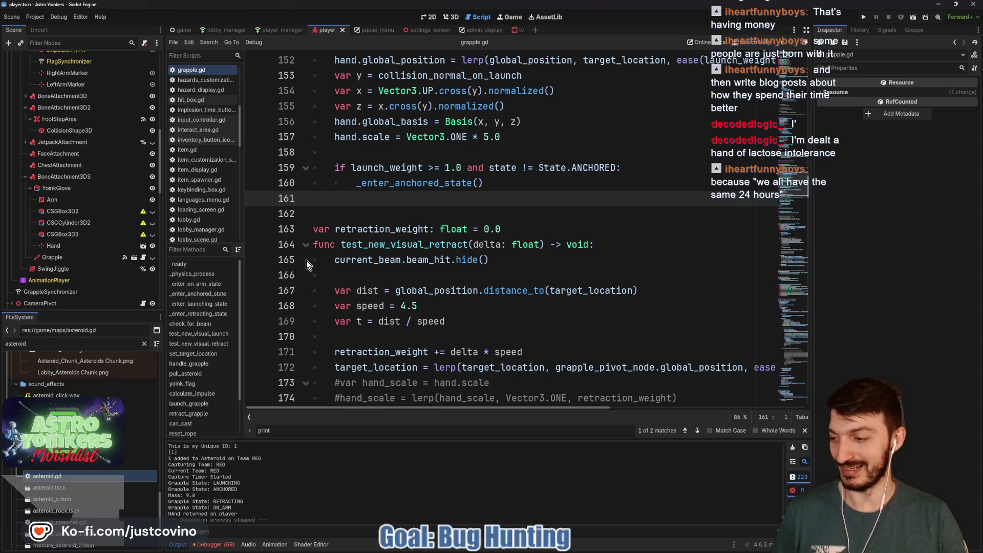
left_click(348, 215)
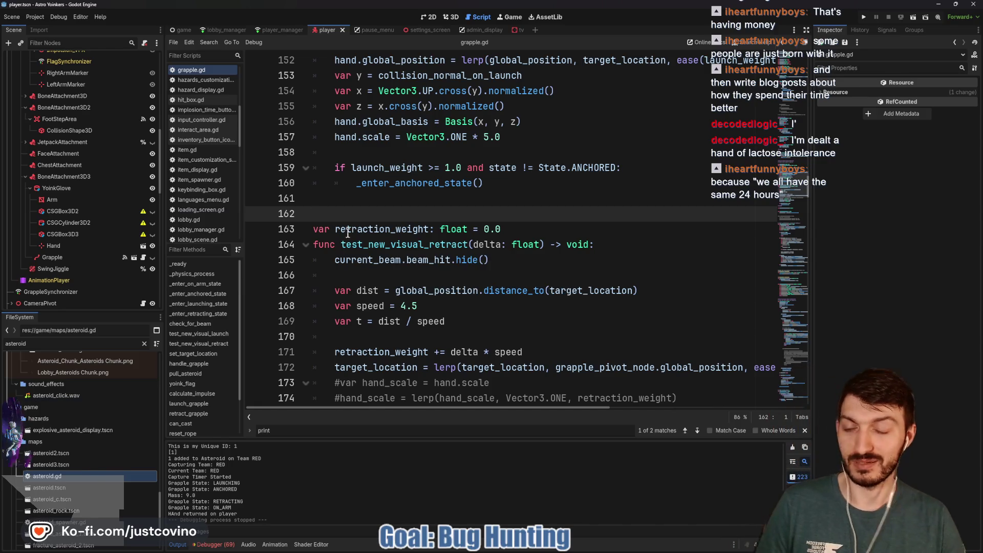
scroll(350, 223, "down", 2)
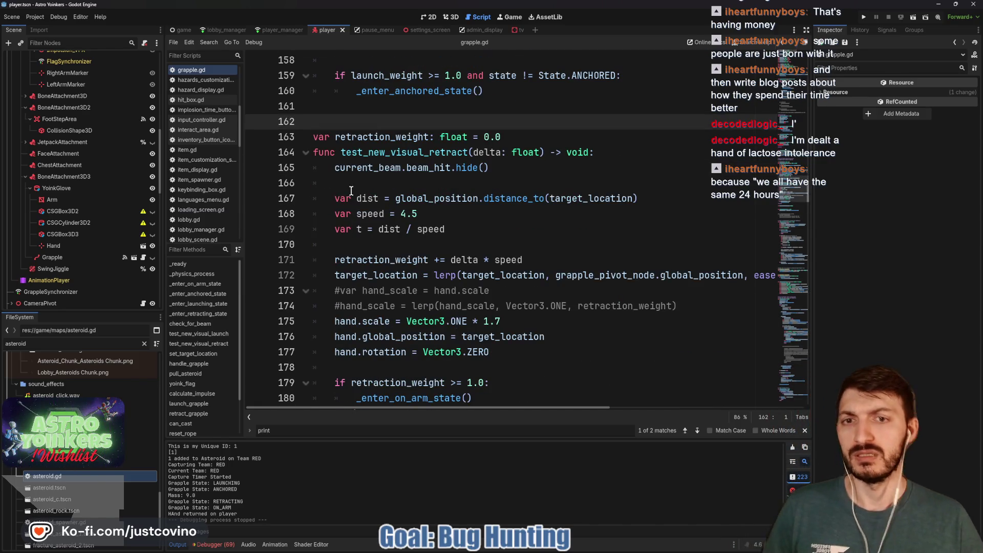
left_click(380, 183)
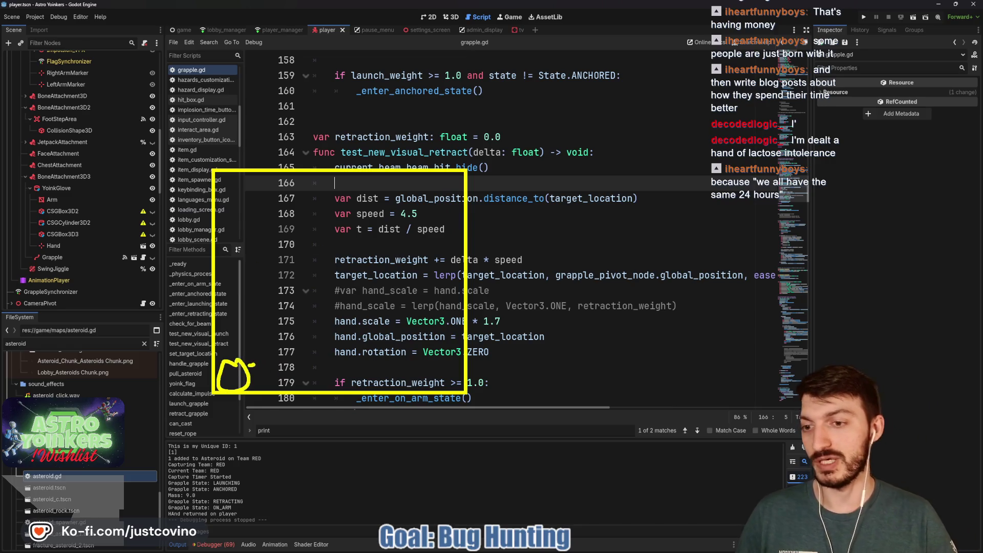
- Make several drags across the editor area, then dismiss with Escape
left_click_drag(253, 364, 368, 233)
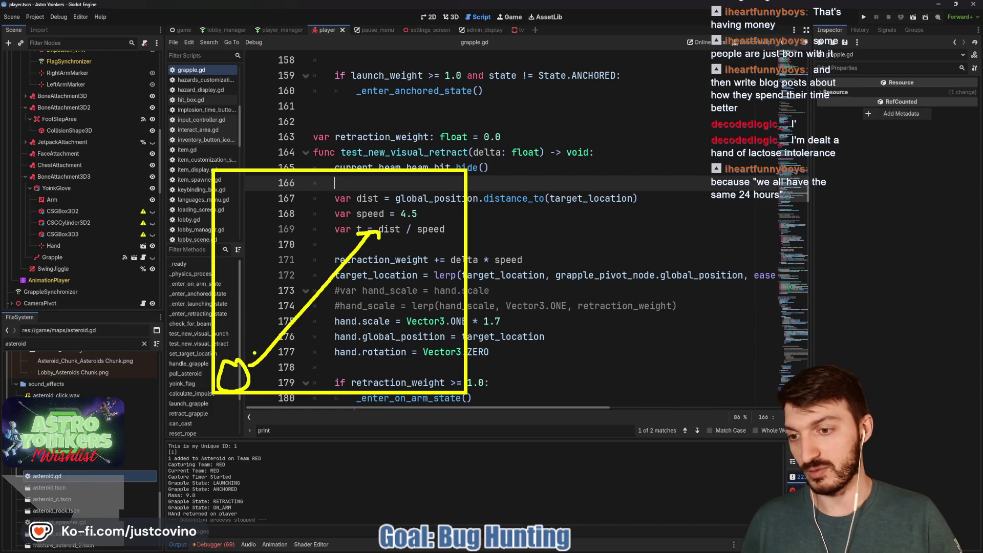
left_click_drag(209, 379, 271, 334)
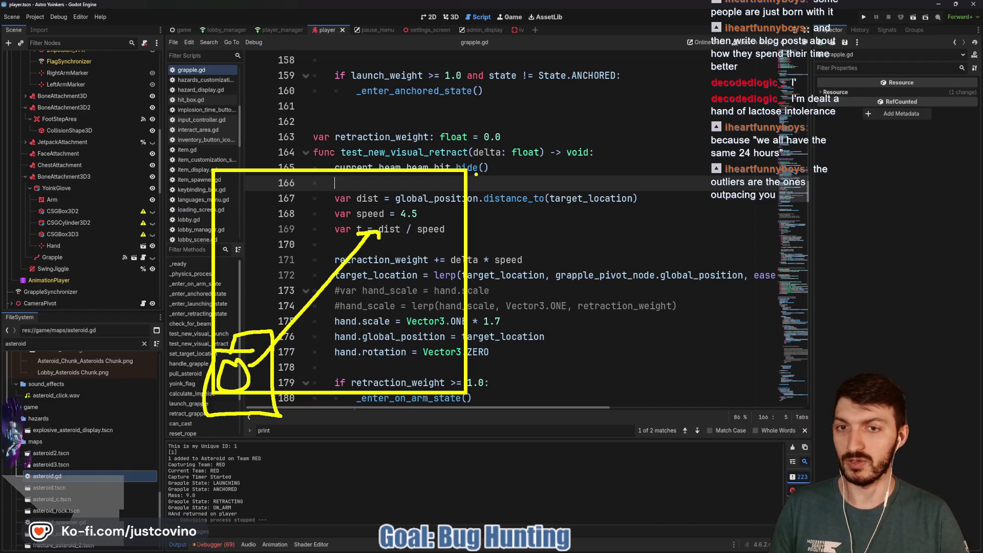
mouse_move(491, 221)
left_mouse_down()
mouse_move(540, 120)
mouse_move(694, 100)
left_mouse_up()
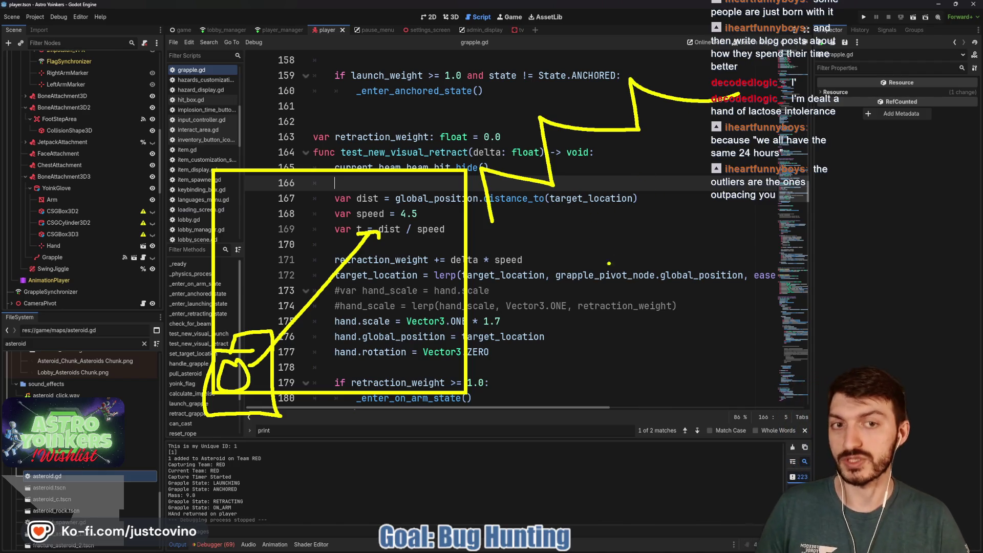
left_click_drag(556, 223, 708, 101)
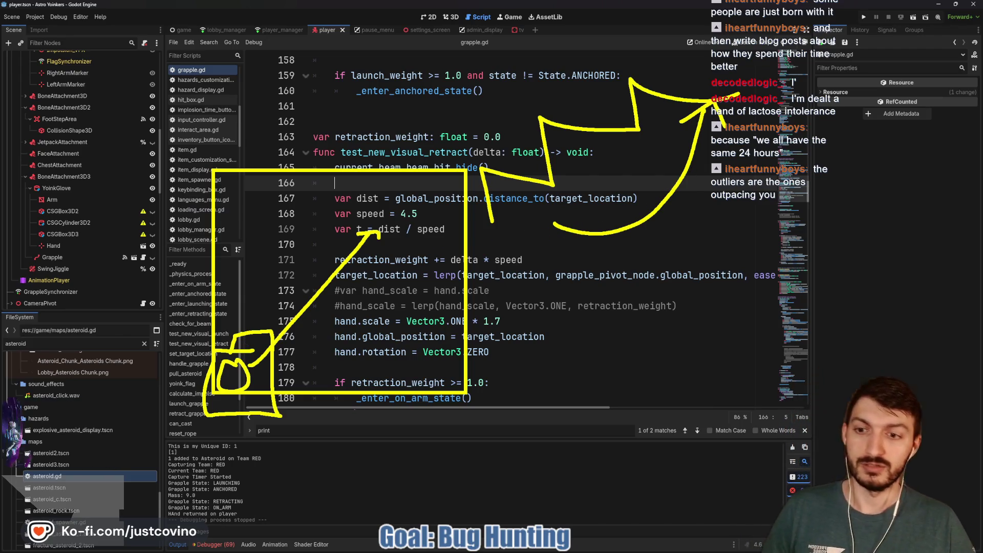
left_click_drag(98, 320, 202, 355)
left_click_drag(247, 430, 304, 497)
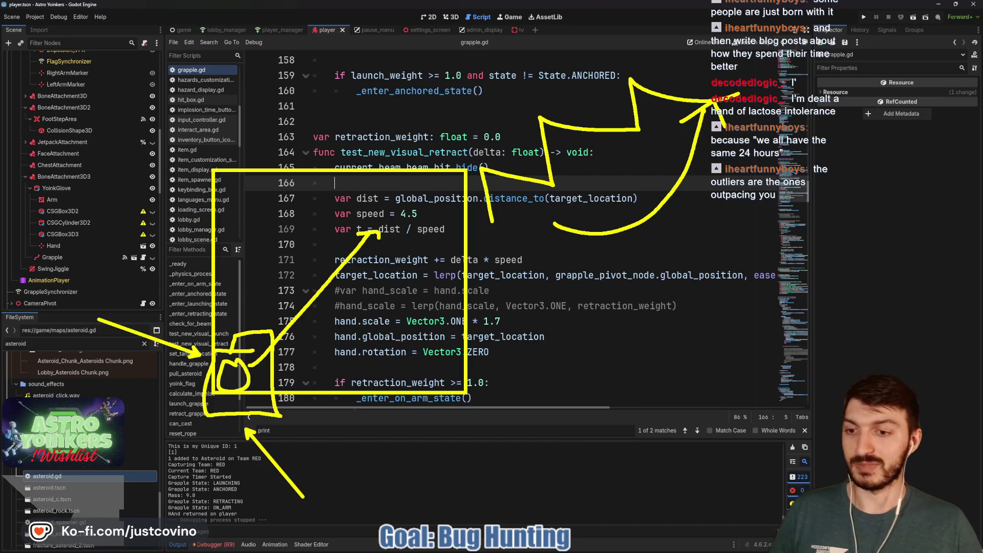
left_click_drag(174, 389, 165, 390)
left_click_drag(220, 483, 198, 425)
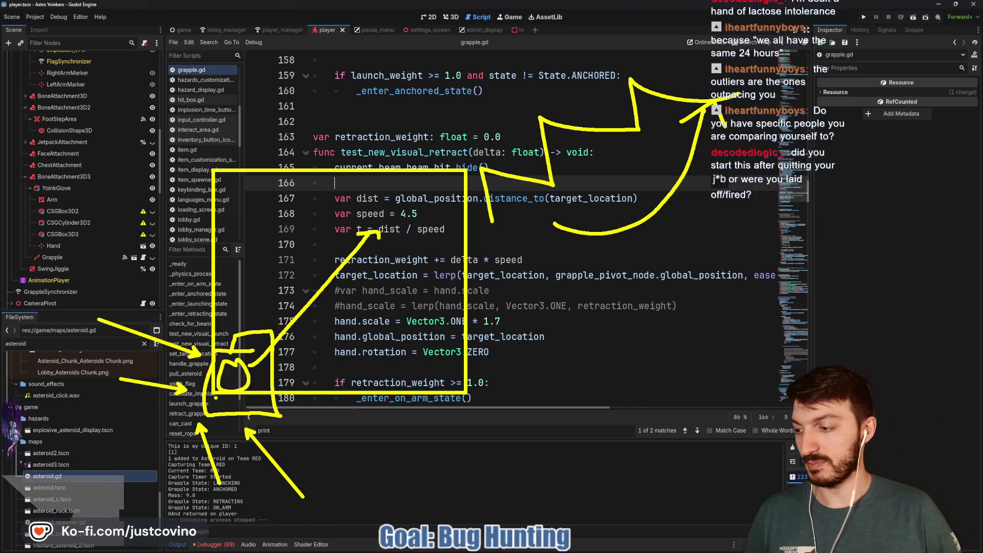
key("Escape")
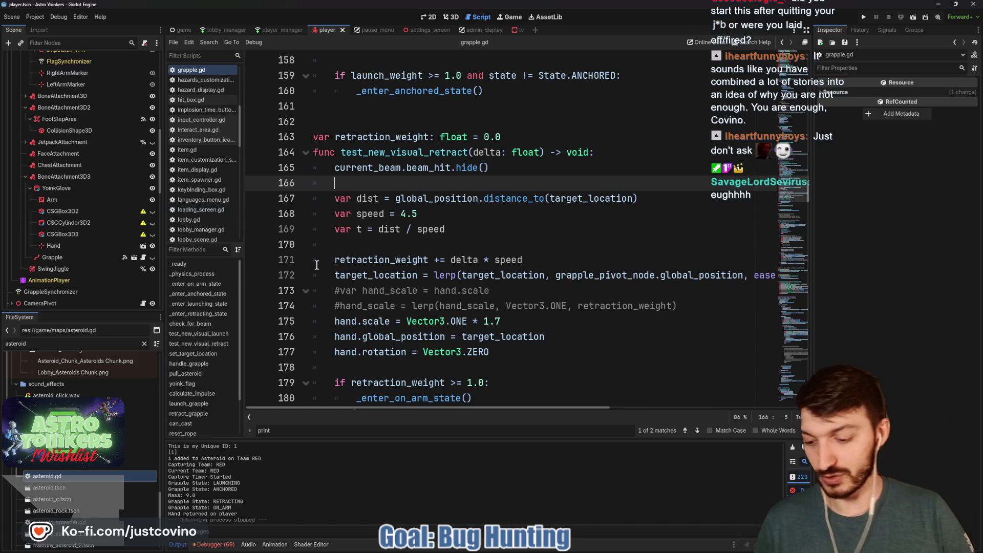
- Enter the text 'Purpose' amid a series of drags across the screen, then dismiss with Escape
left_click_drag(137, 328, 402, 134)
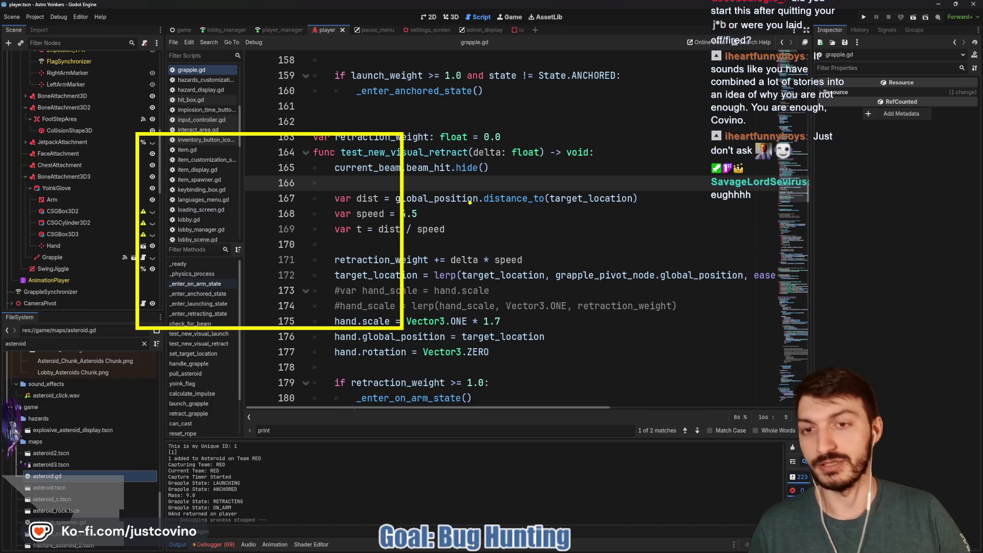
mouse_move(475, 198)
left_mouse_down()
mouse_move(453, 123)
mouse_move(558, 130)
left_mouse_up()
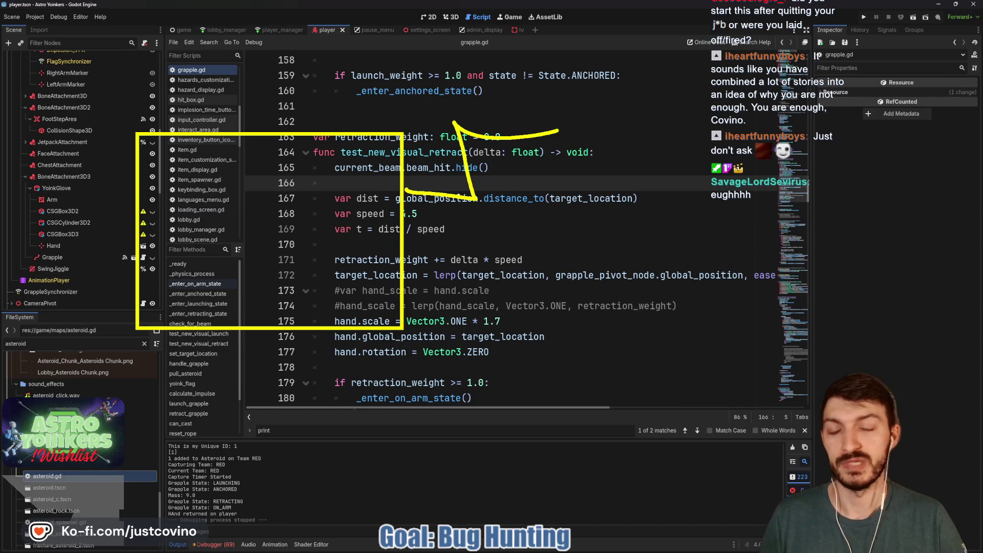
left_click(562, 136)
type("P")
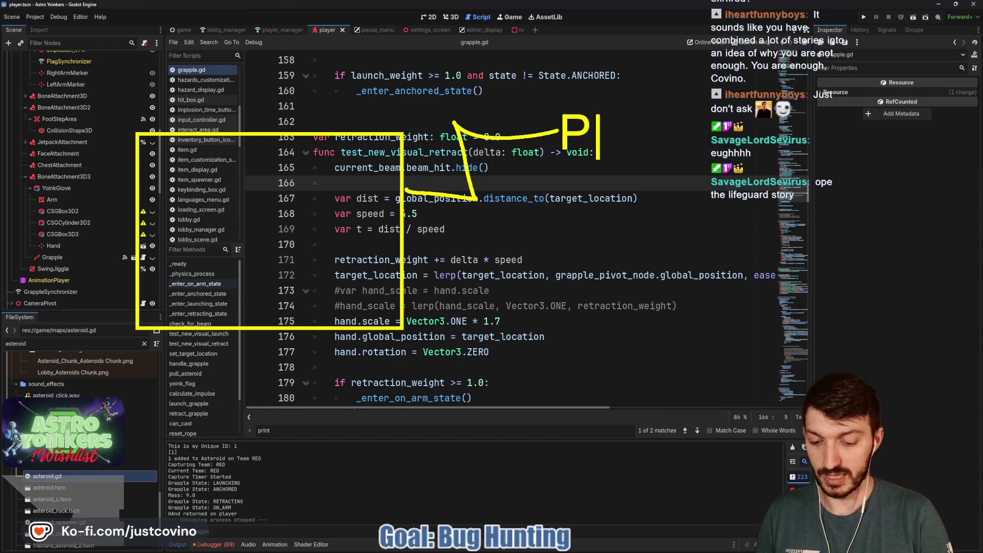
type("urpose")
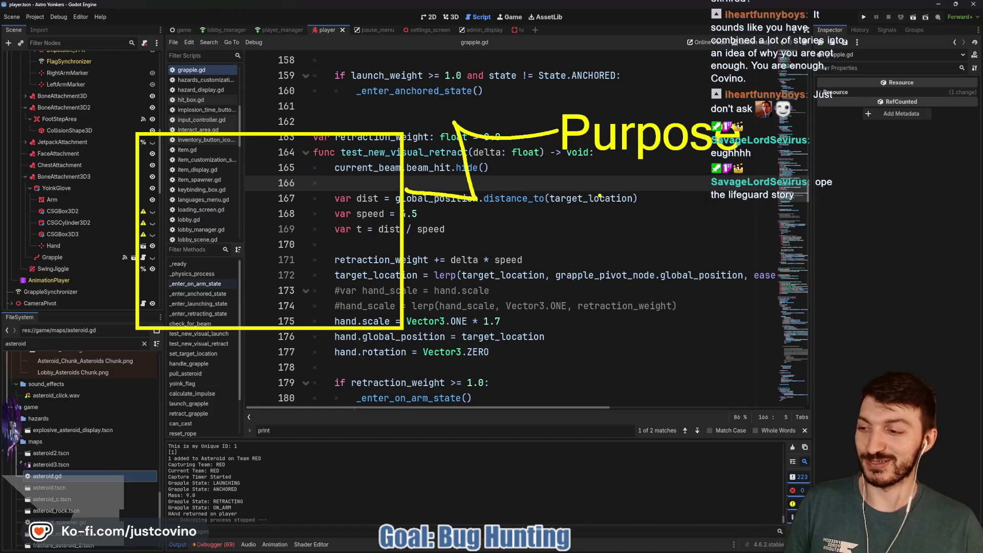
left_click_drag(555, 165, 765, 165)
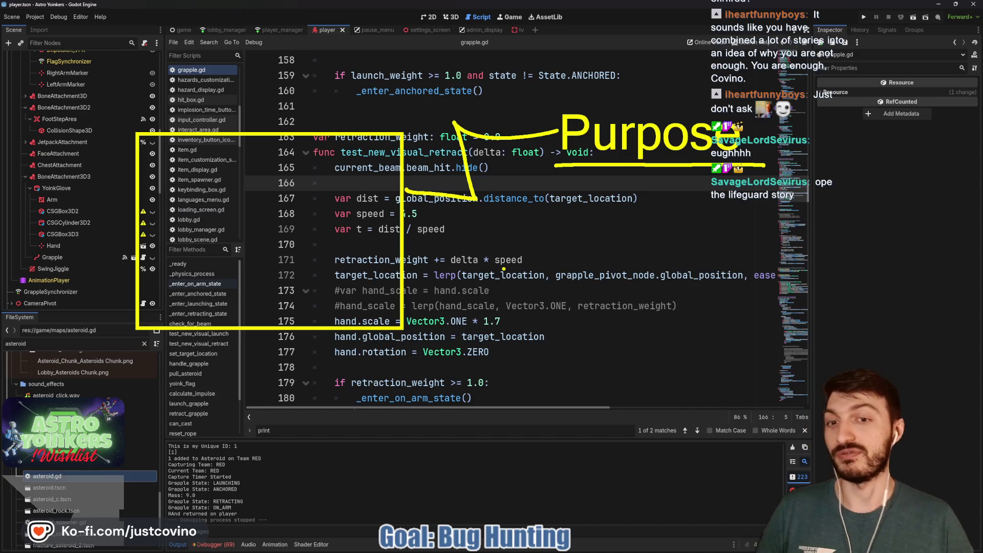
left_click_drag(364, 268, 506, 268)
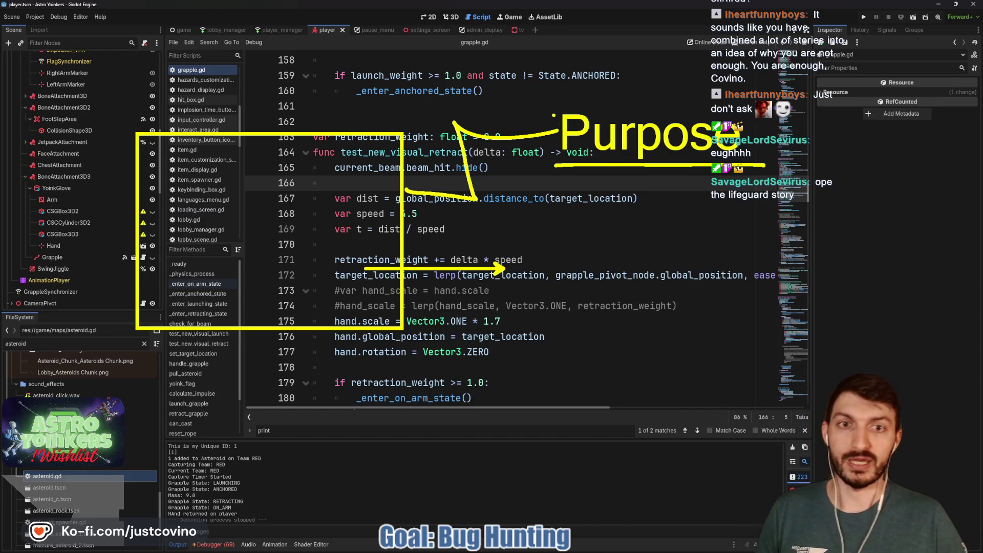
mouse_move(238, 169)
left_mouse_down()
mouse_move(210, 201)
mouse_move(280, 219)
left_mouse_up()
mouse_move(551, 174)
left_mouse_down()
mouse_move(550, 105)
mouse_move(737, 103)
mouse_move(762, 171)
left_mouse_up()
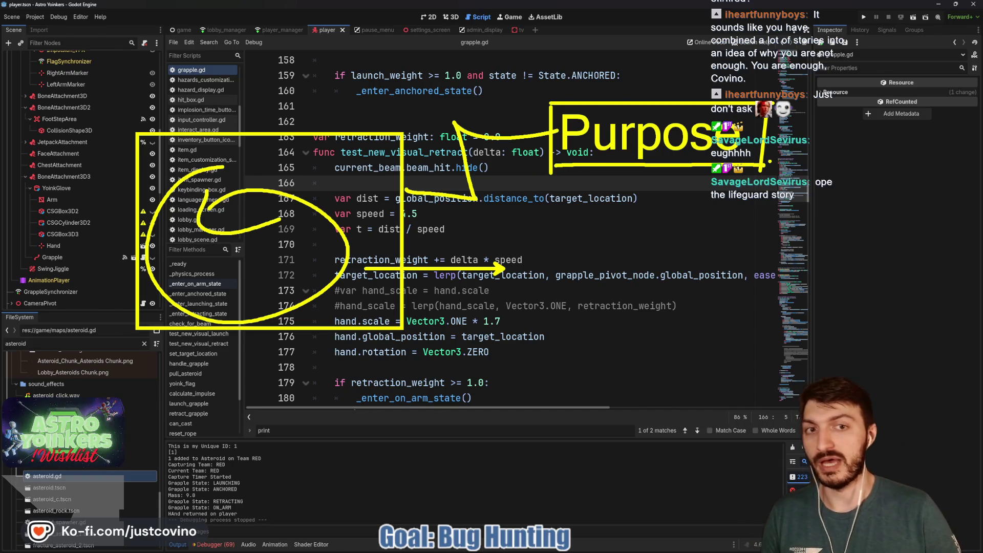
left_click_drag(743, 181, 835, 235)
left_click_drag(568, 182, 469, 235)
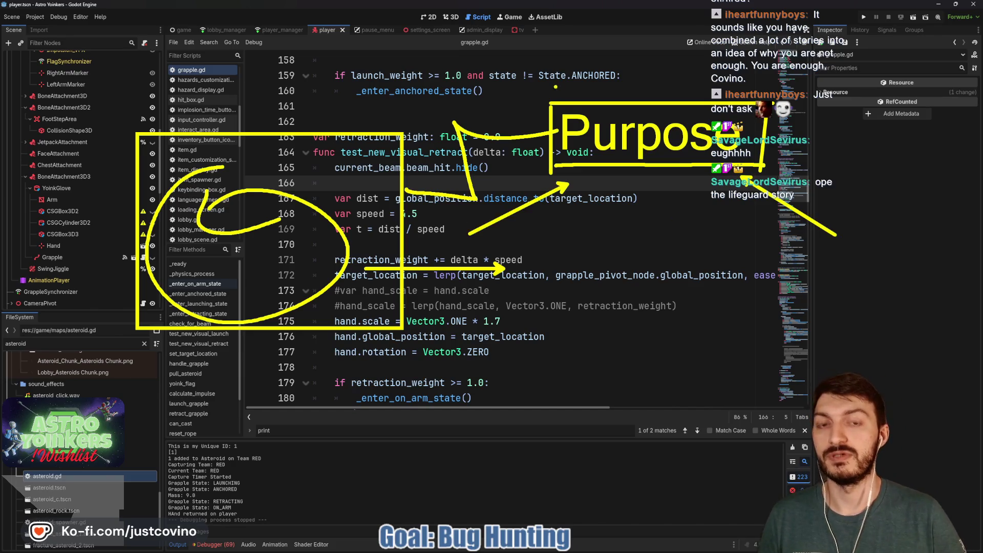
left_click_drag(553, 79, 483, 16)
left_click_drag(821, 57, 763, 92)
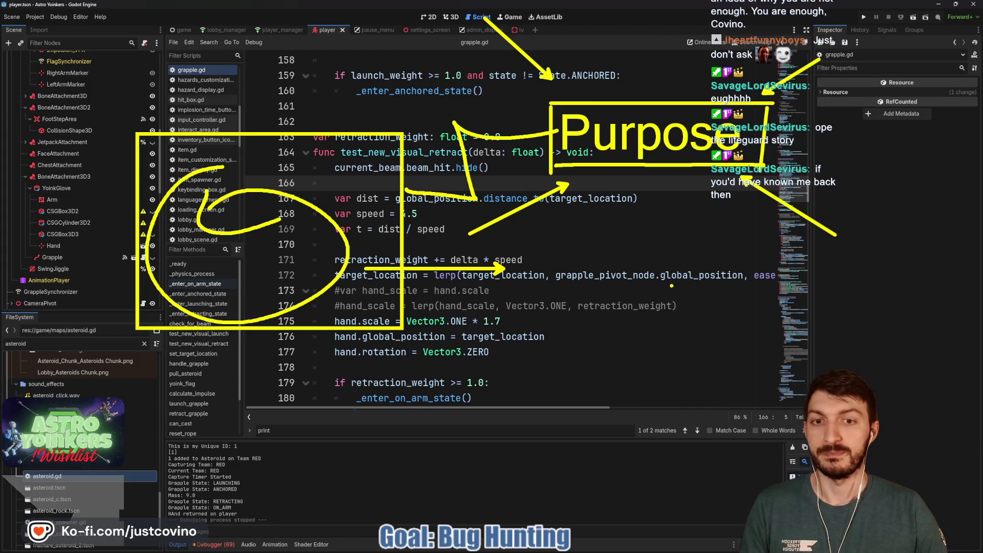
key("Escape")
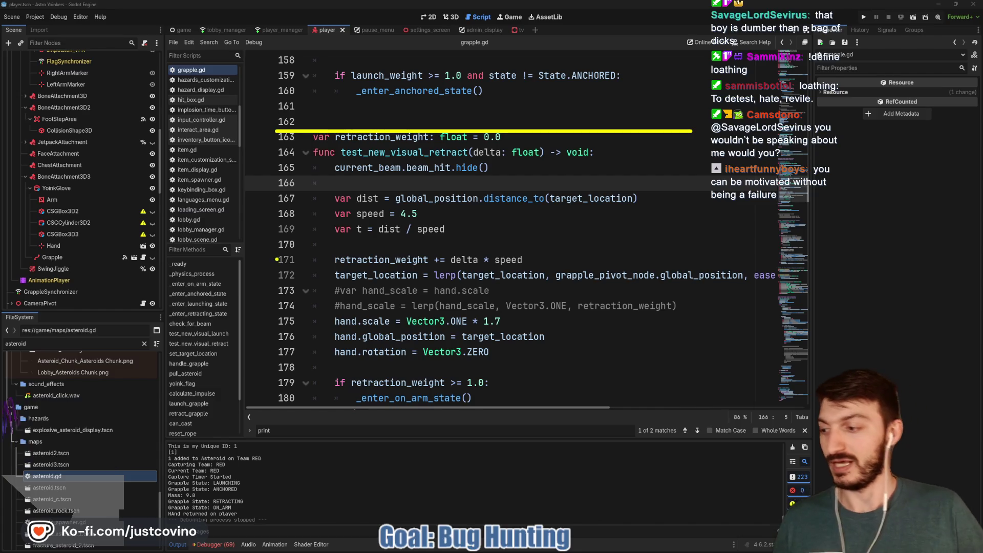
- Save the current scene with Ctrl+S, leaving grapple.gd's code untouched
left_click_drag(322, 204, 289, 352)
key("Escape")
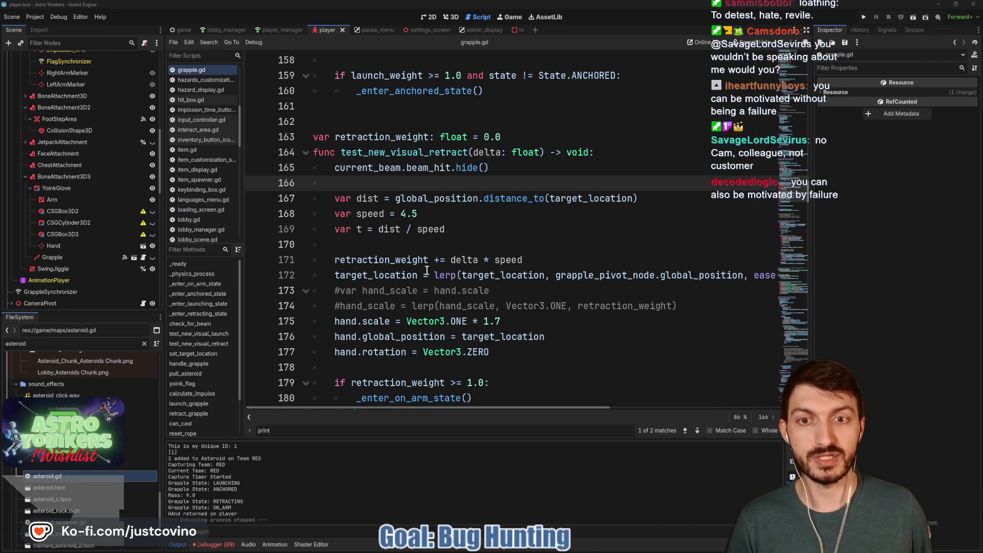
key("ctrl+s")
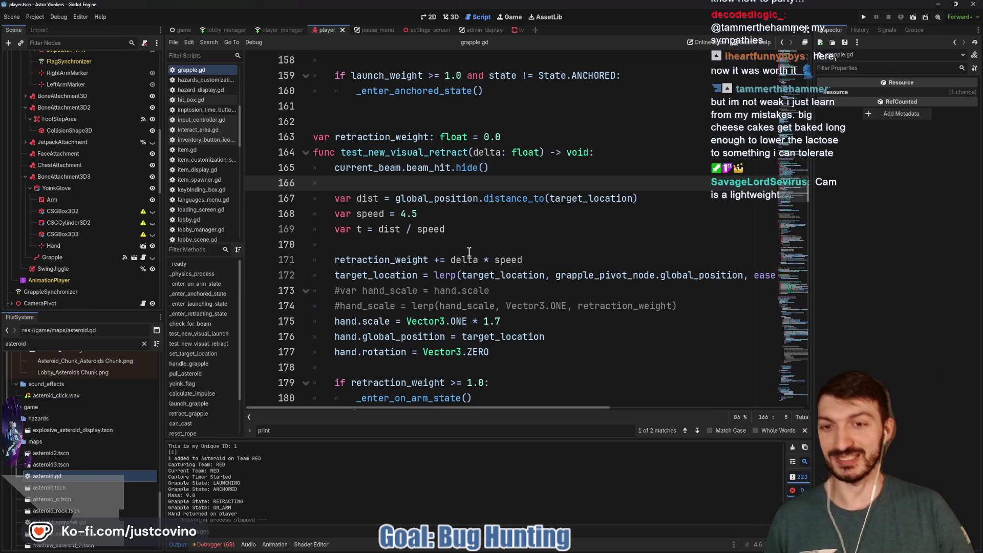
- Scroll grapple.gd from retract down to set_target_location around line 184 and save the script
left_click(404, 192)
key("Up")
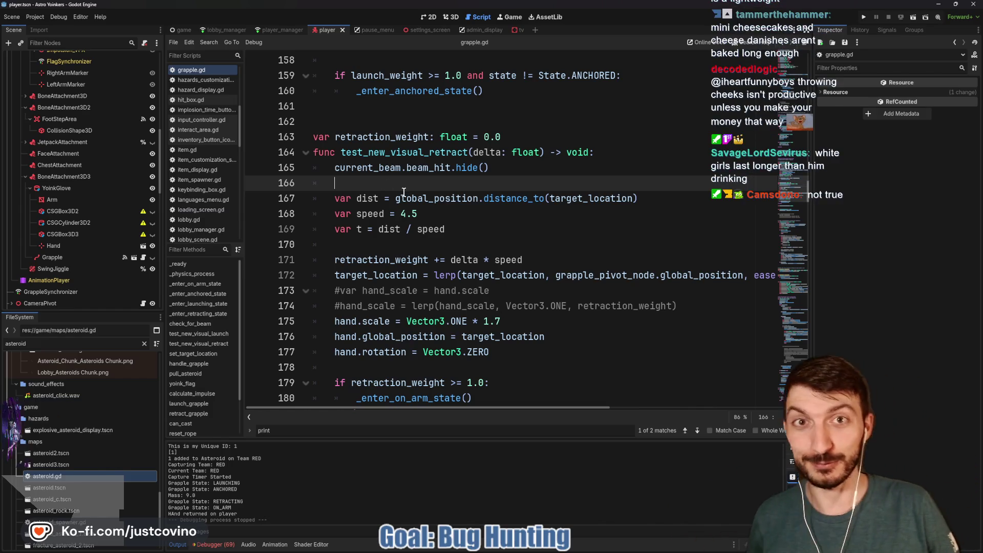
scroll(410, 191, "down", 3)
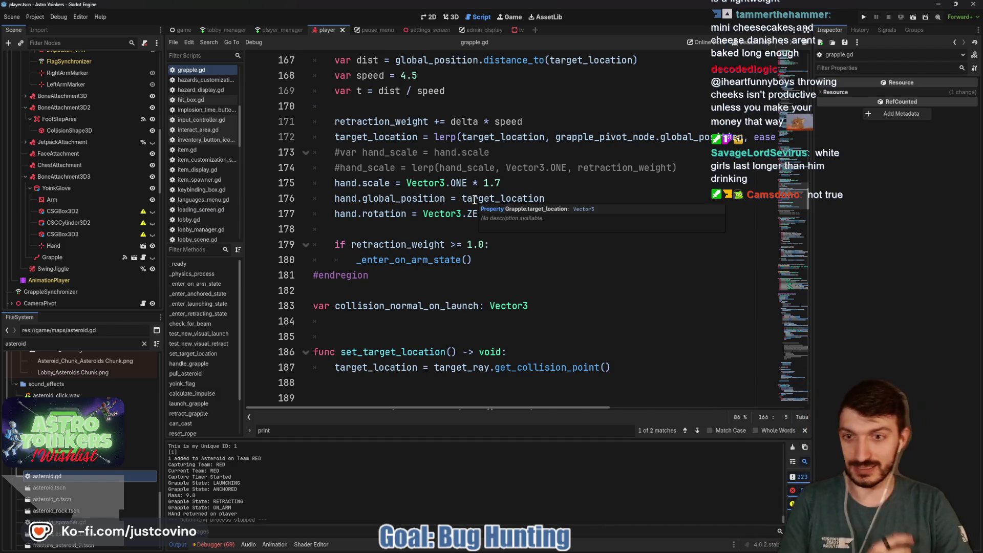
scroll(468, 215, "down", 2)
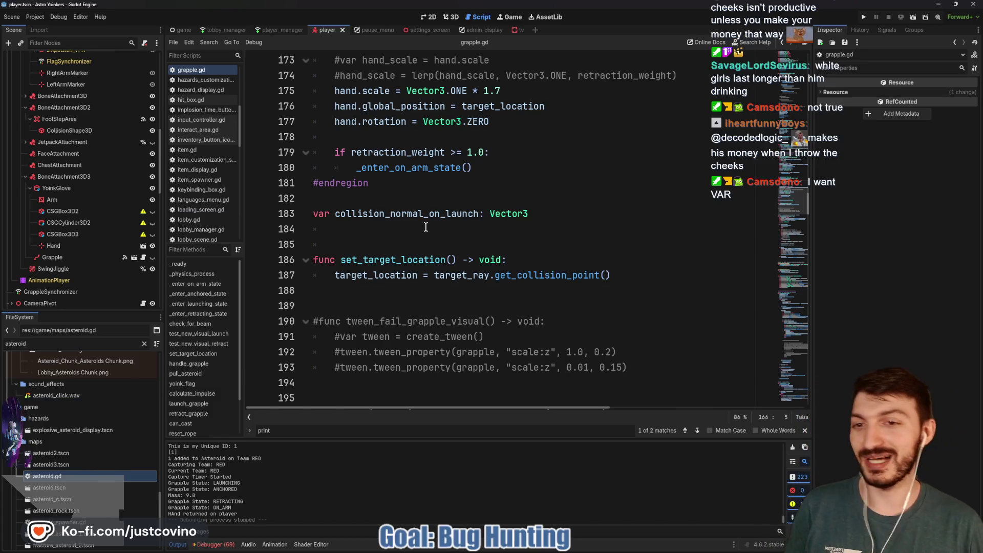
left_click(412, 231)
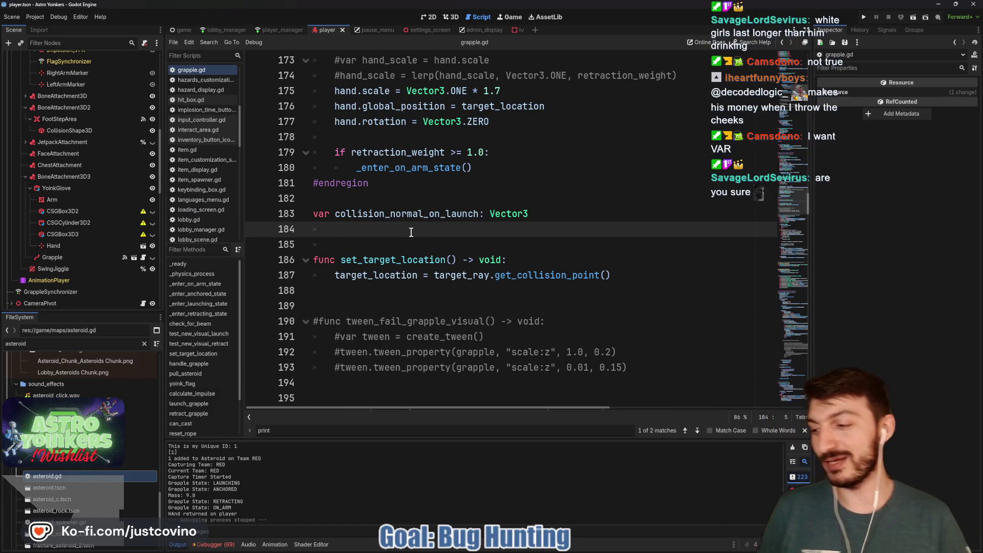
key("Down")
key("Delete")
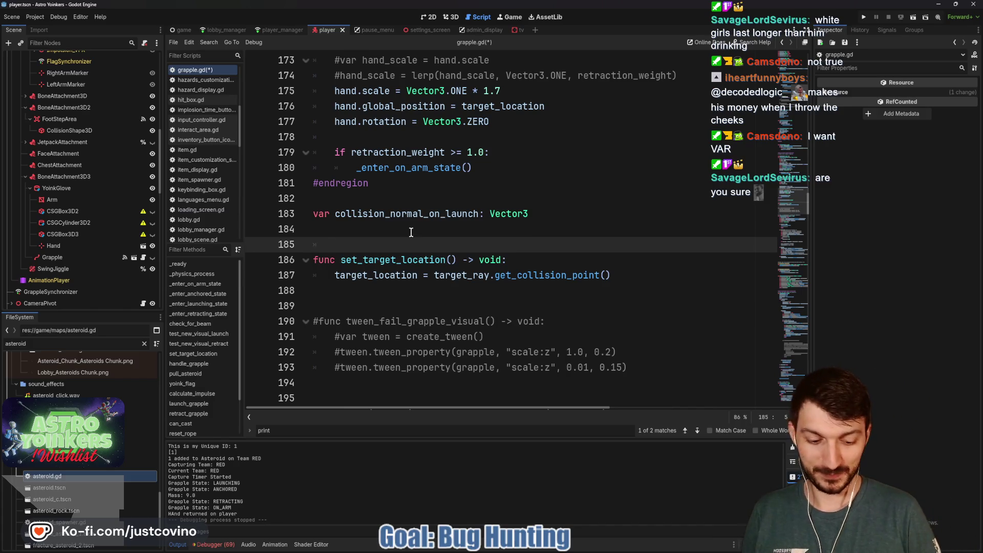
key("ctrl+s")
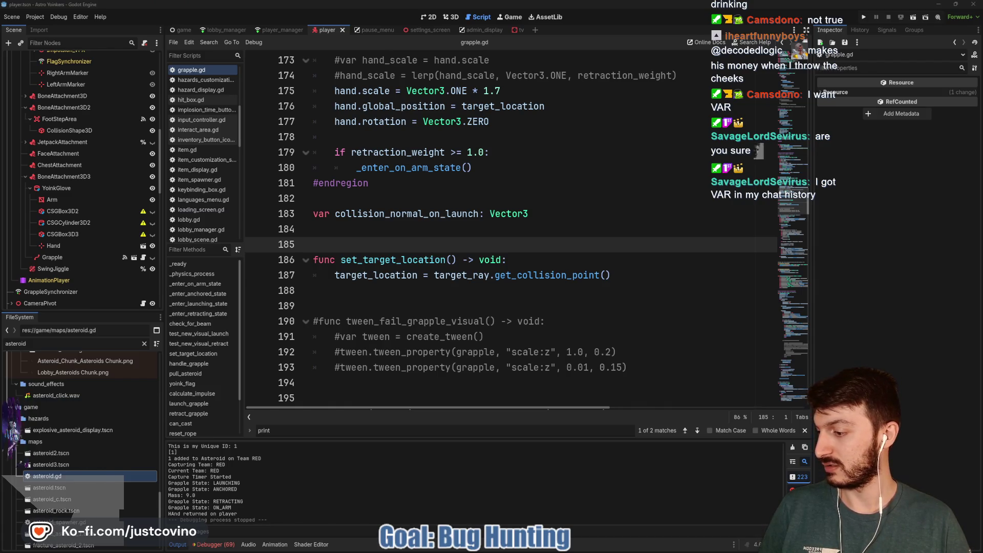
left_click(491, 275)
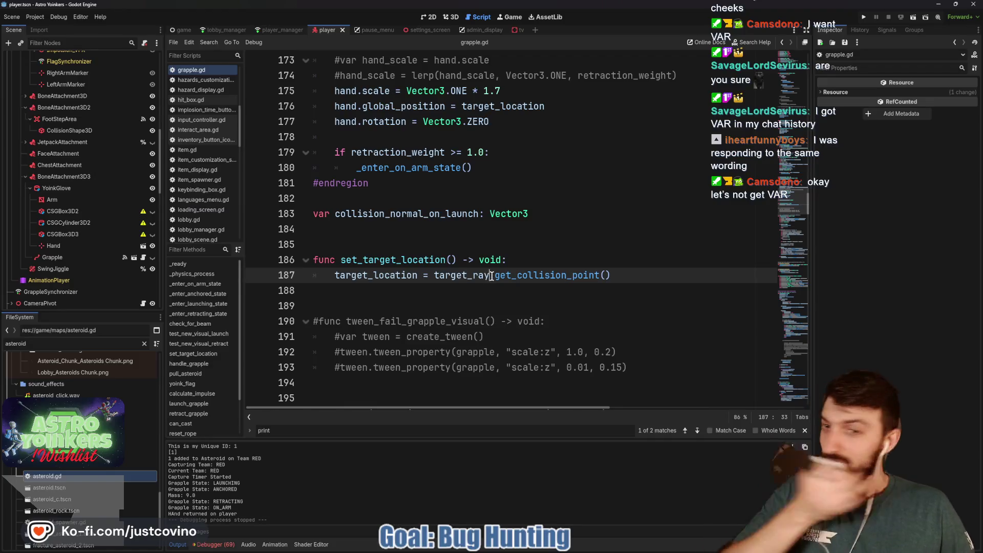
mouse_move(494, 276)
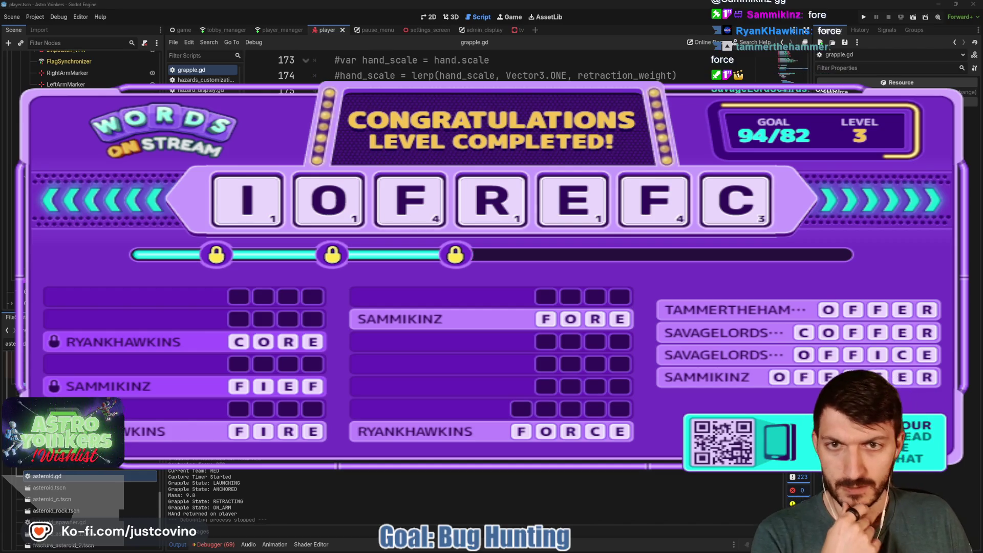
scroll(476, 68, "up", 4)
scroll(476, 68, "up", 10)
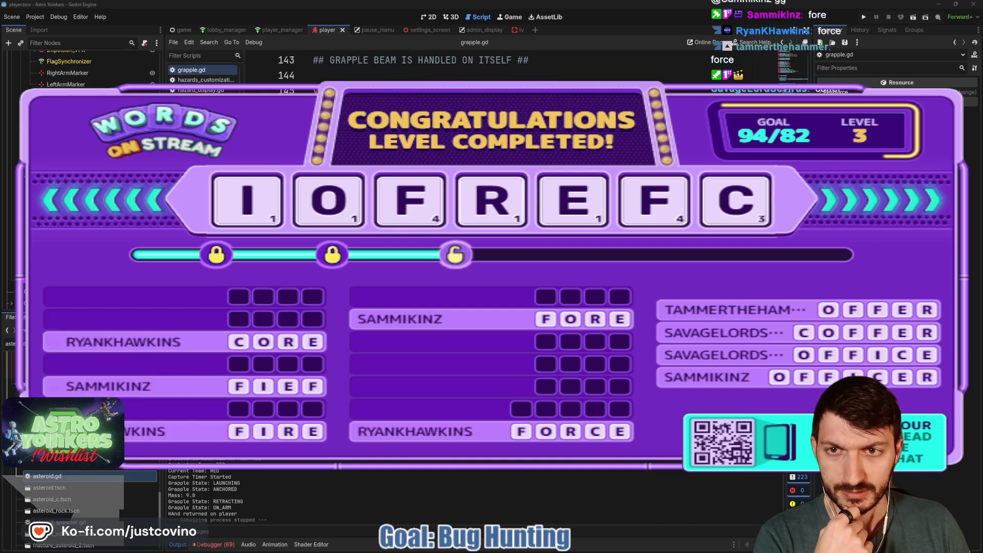
scroll(476, 67, "up", 14)
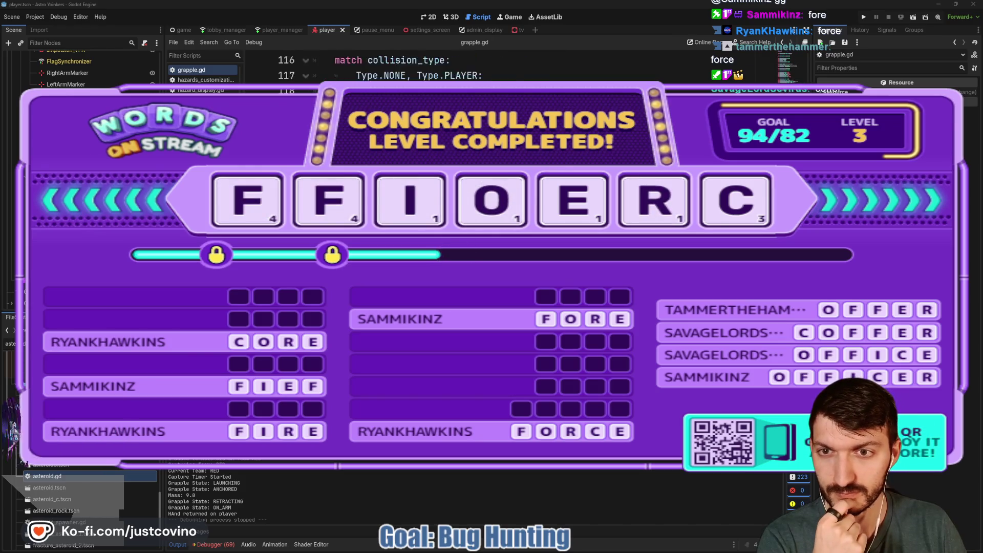
scroll(476, 68, "up", 1)
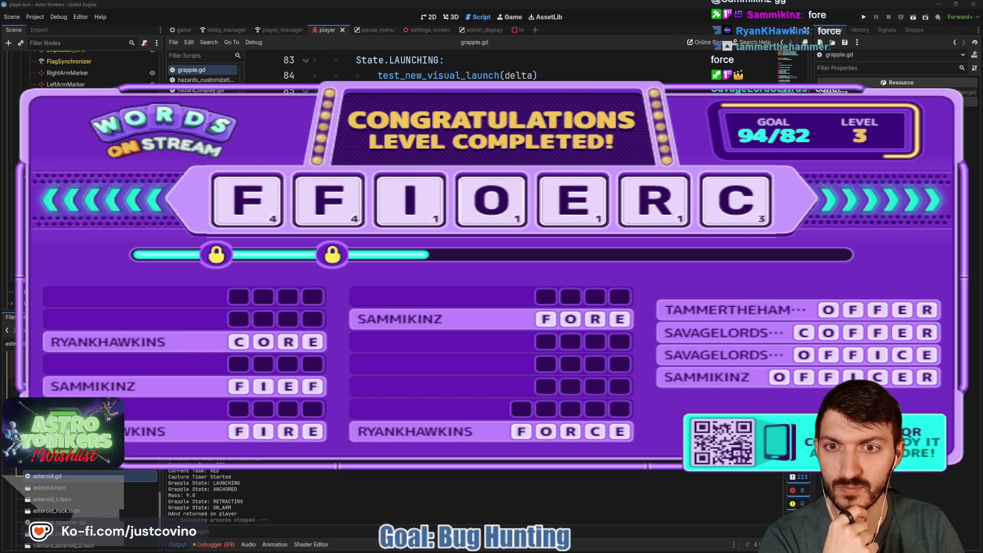
scroll(476, 68, "up", 6)
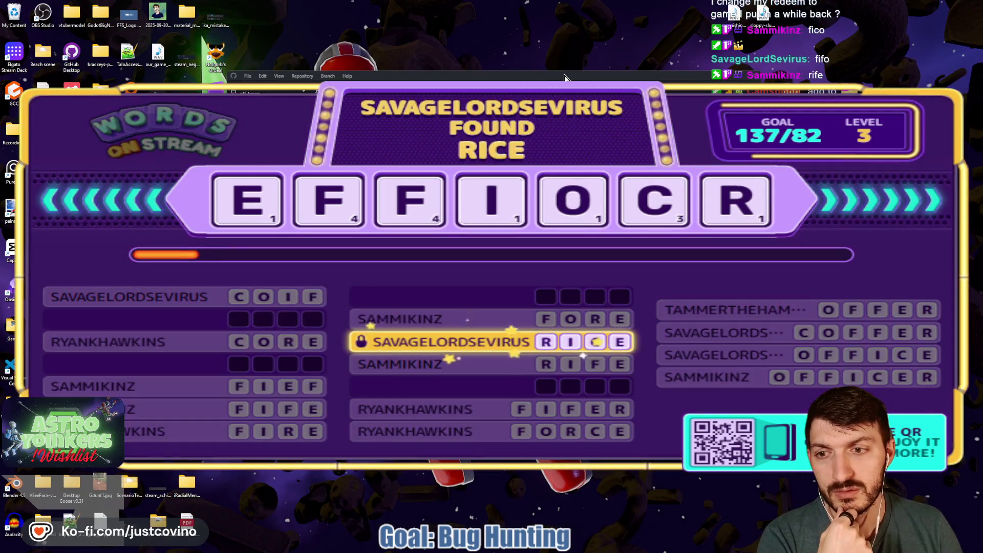
- Move the GitHub Desktop window aside, close the image preview, and switch back to Godot
left_click_drag(564, 82, 625, 75)
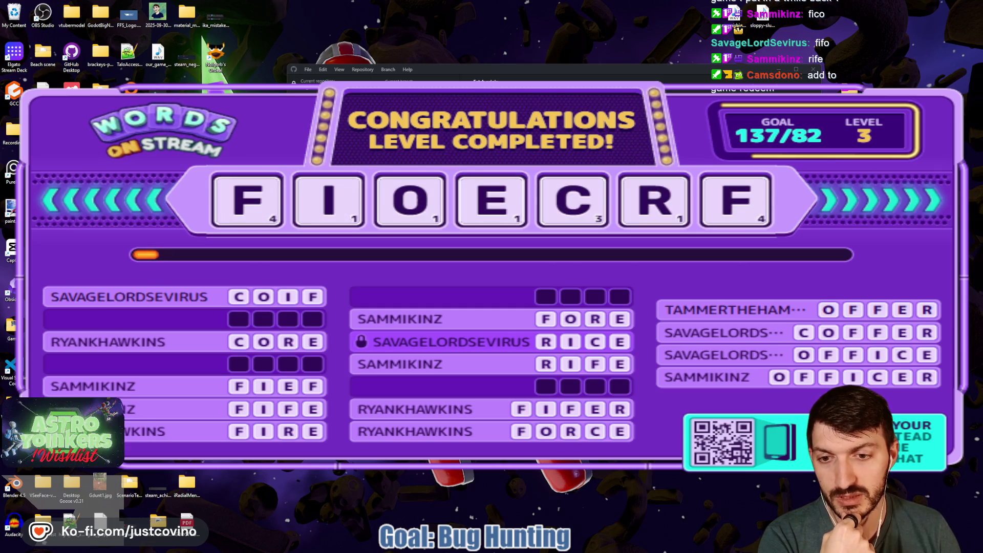
left_click_drag(446, 62, 202, 37)
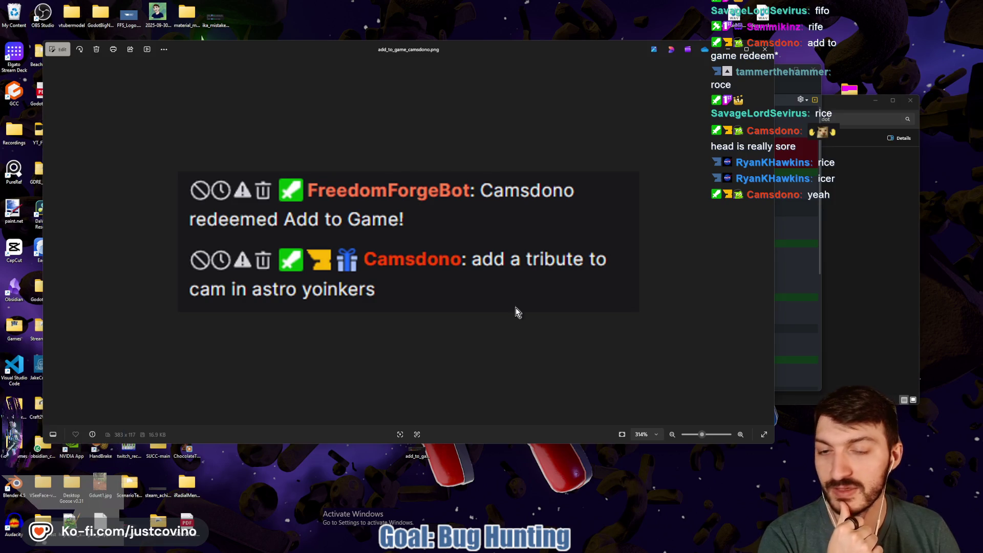
key("Escape")
mouse_move(538, 551)
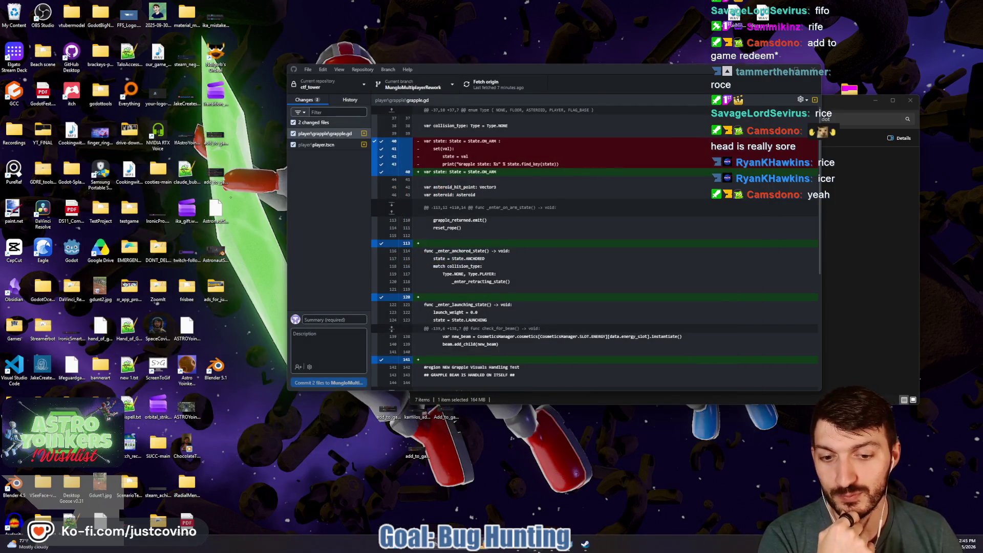
left_click(572, 546)
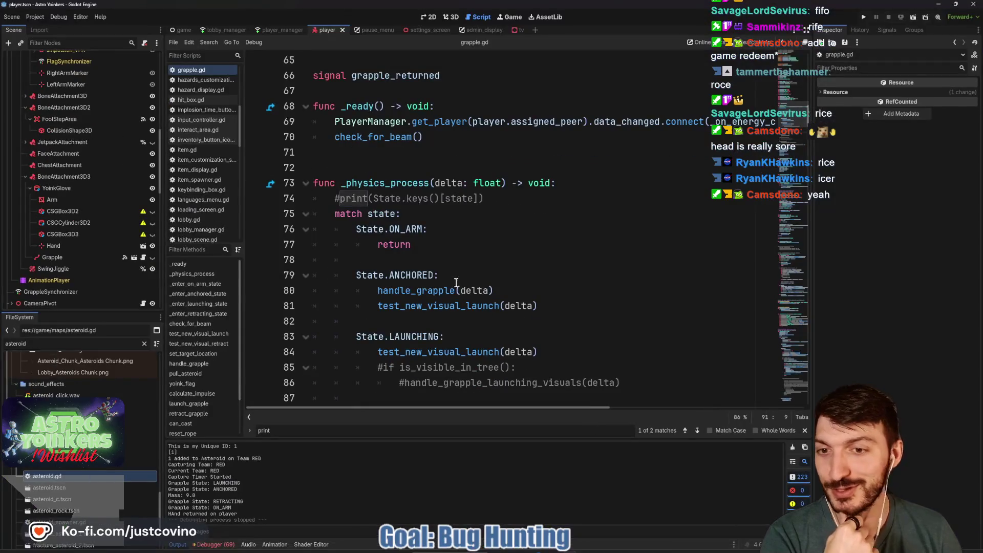
left_click(475, 211)
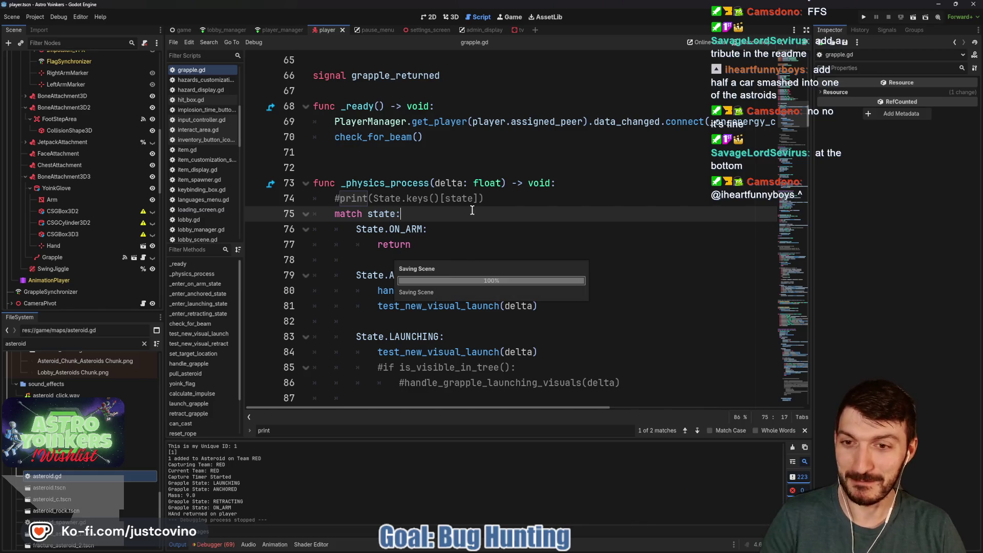
scroll(462, 210, "down", 3)
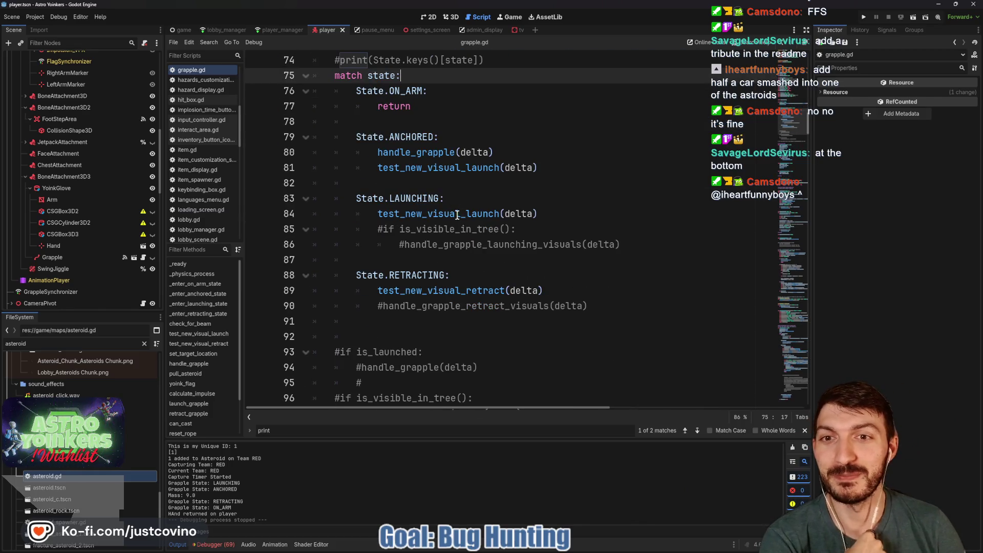
scroll(451, 200, "down", 4)
scroll(450, 199, "down", 3)
scroll(451, 199, "down", 3)
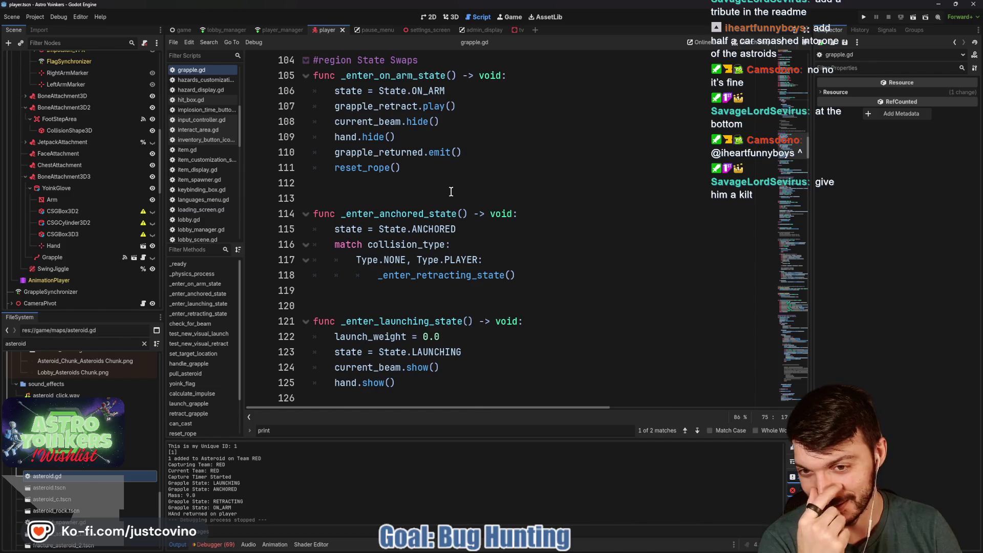
scroll(451, 191, "down", 3)
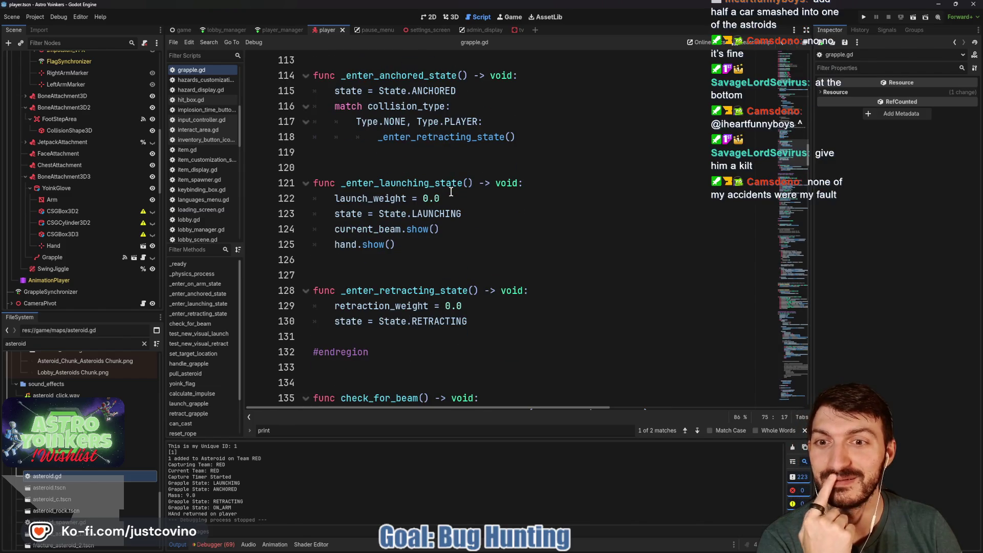
scroll(470, 210, "up", 1)
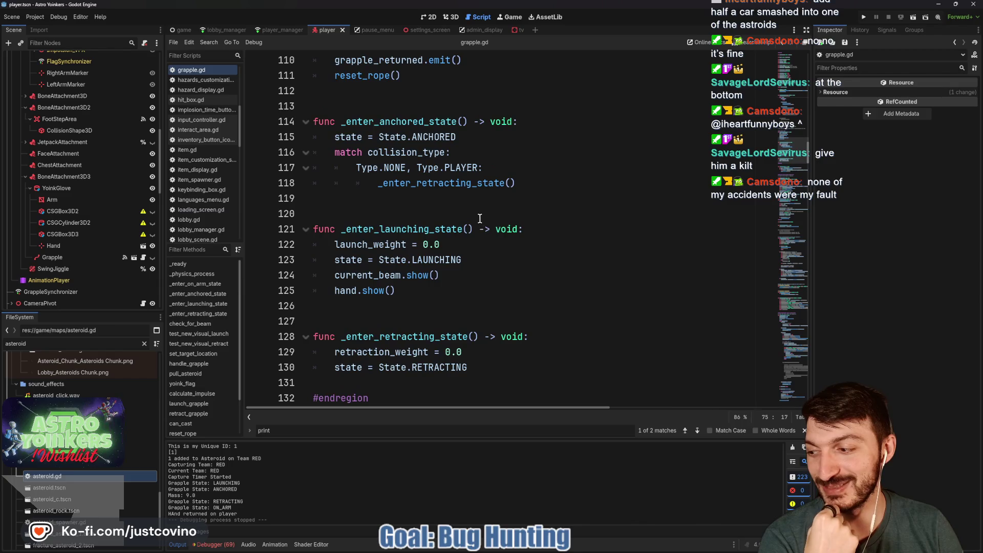
left_click(430, 202)
left_click(347, 109)
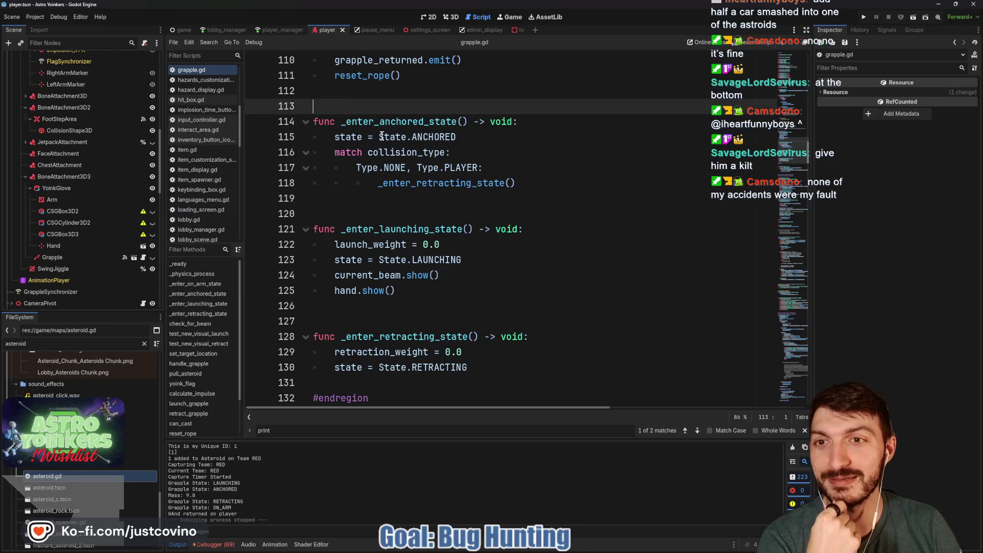
scroll(424, 212, "down", 2)
left_click(396, 225)
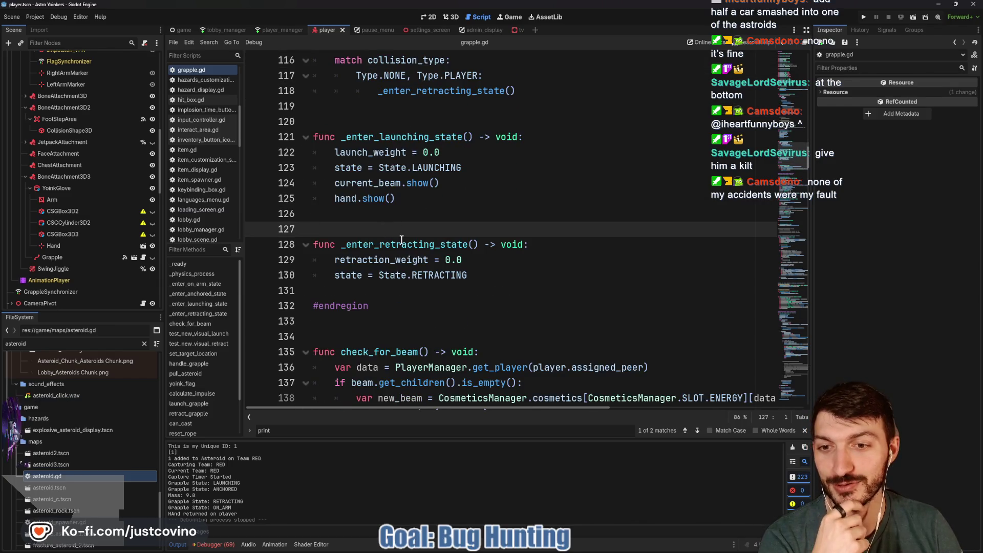
scroll(396, 226, "down", 2)
left_click(375, 204)
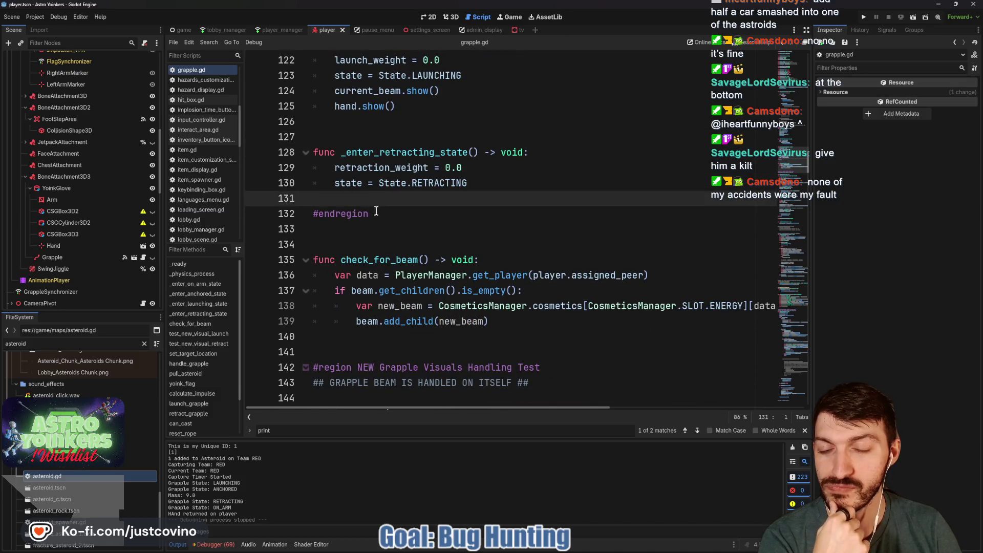
scroll(380, 239, "down", 1)
left_click(363, 202)
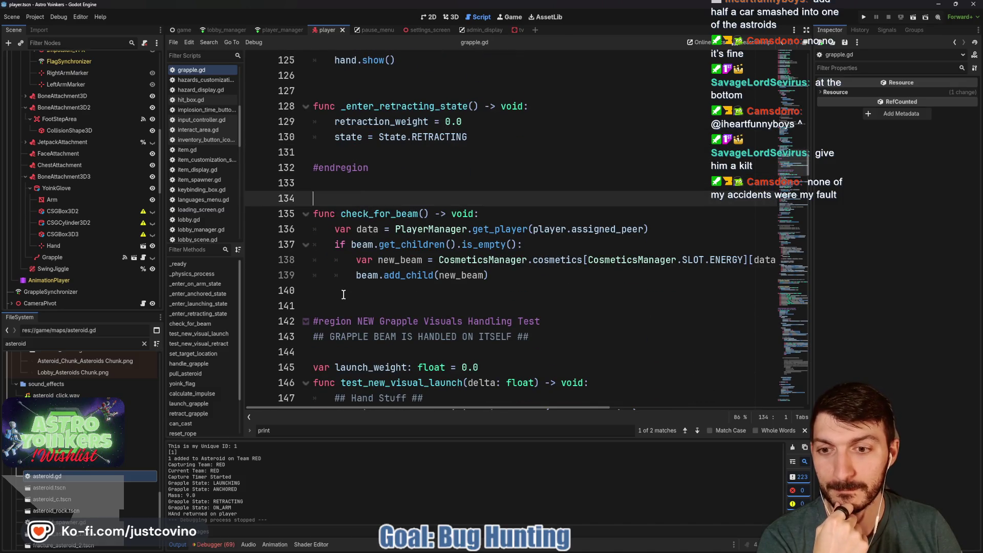
left_click(313, 290)
scroll(313, 290, "down", 4)
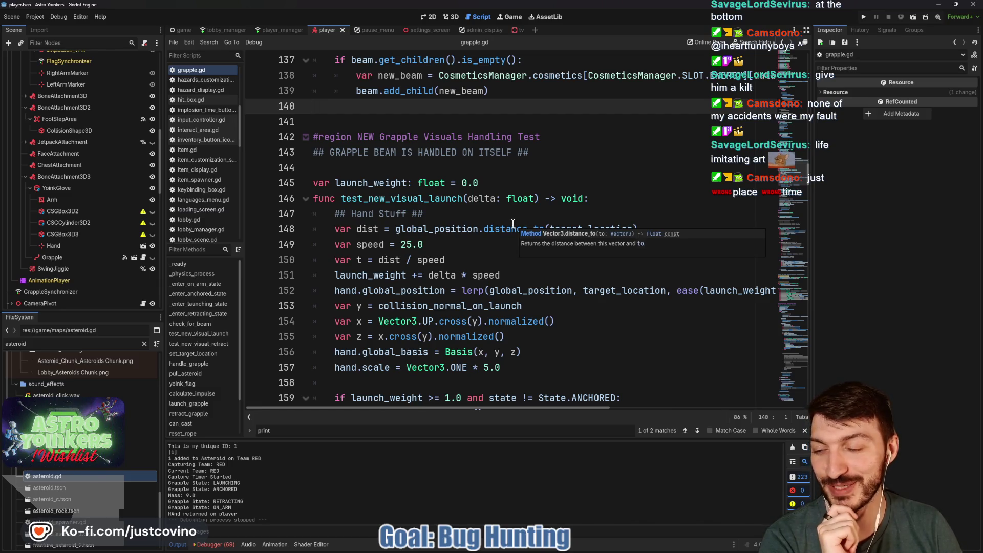
left_click(405, 163)
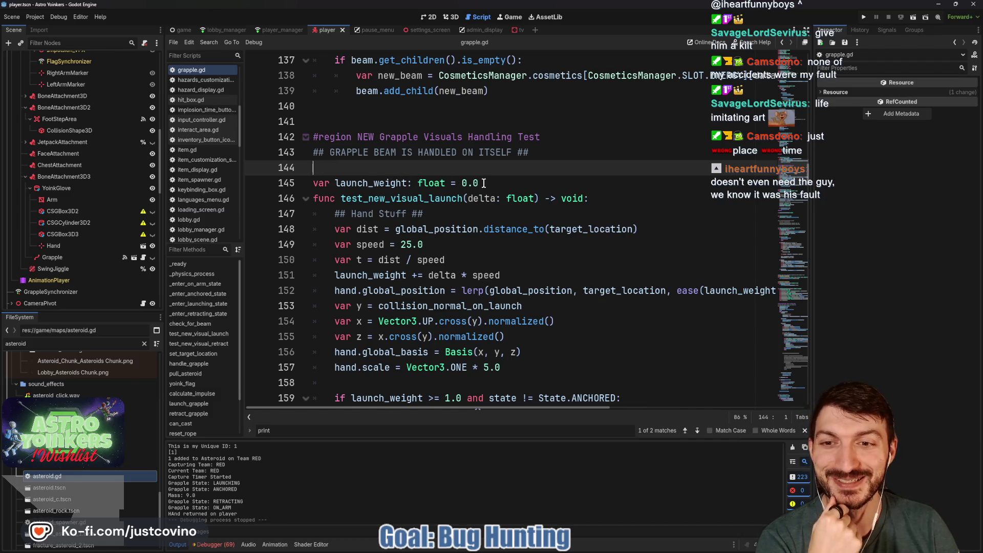
scroll(484, 183, "down", 2)
scroll(483, 182, "down", 1)
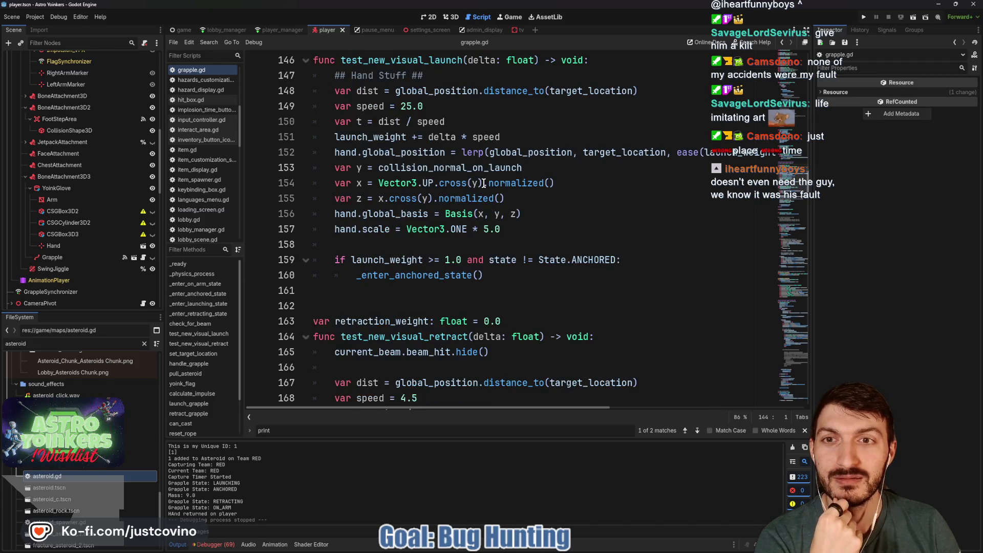
scroll(483, 183, "down", 1)
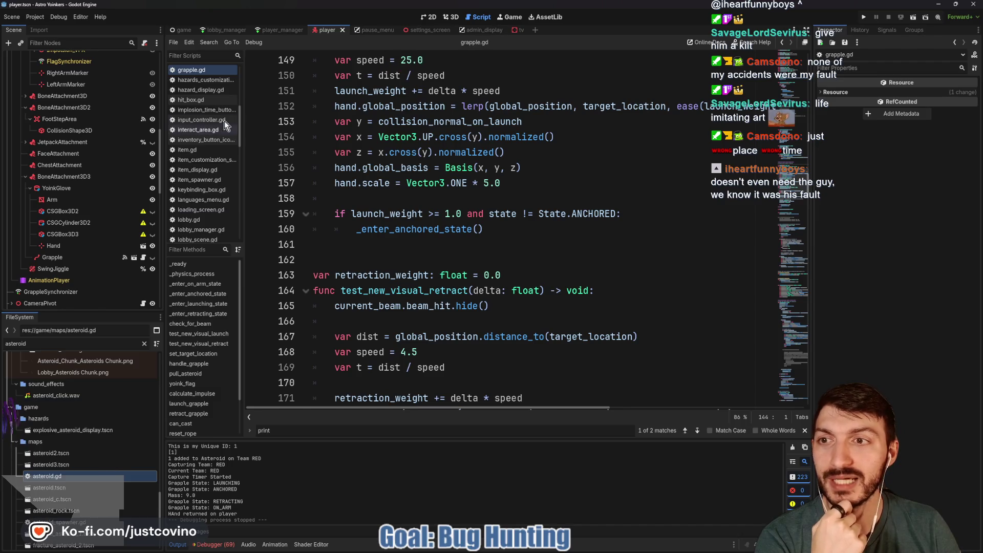
scroll(201, 83, "up", 1)
scroll(200, 86, "up", 6)
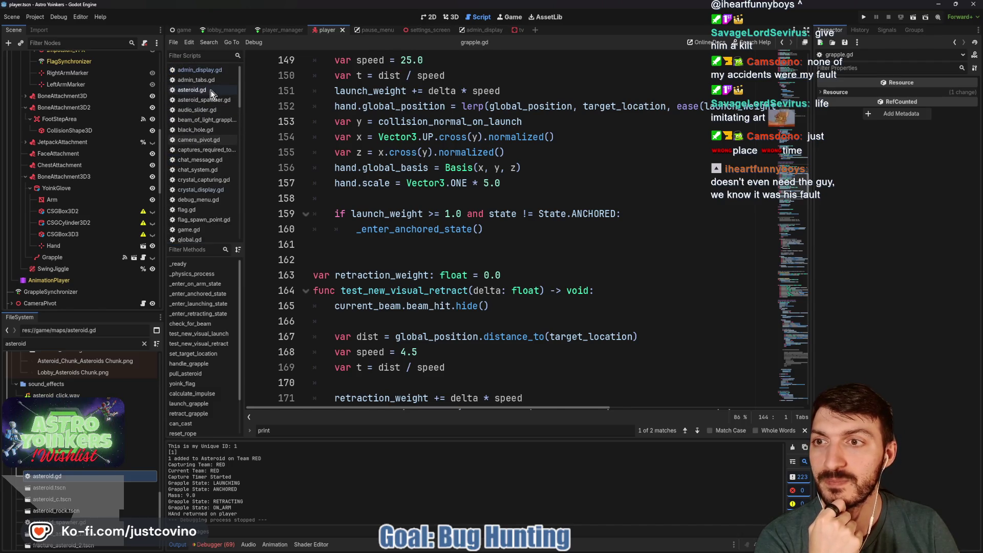
- Open asteroid.gd, clear the Output log, and collapse the bottom panel to show line 79
left_click(210, 90)
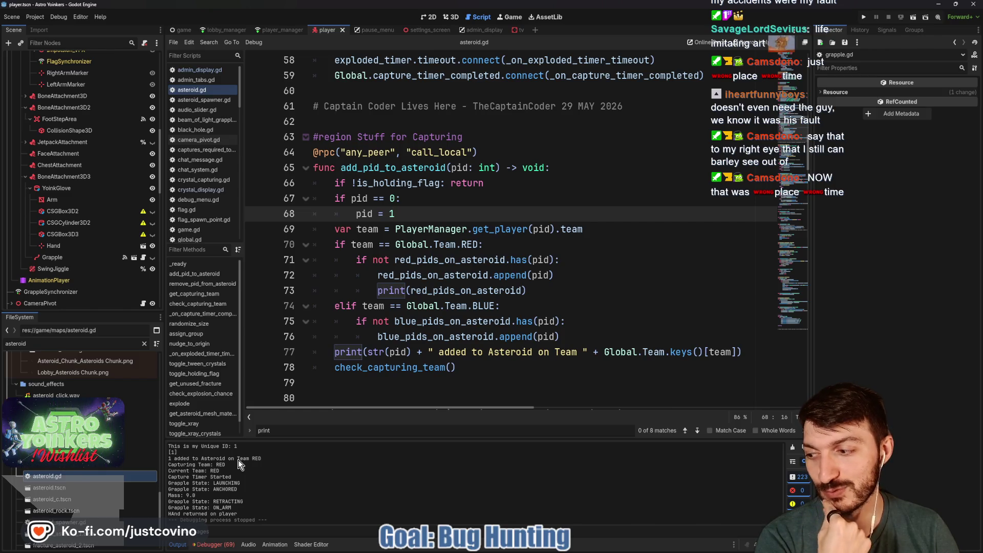
left_click(792, 447)
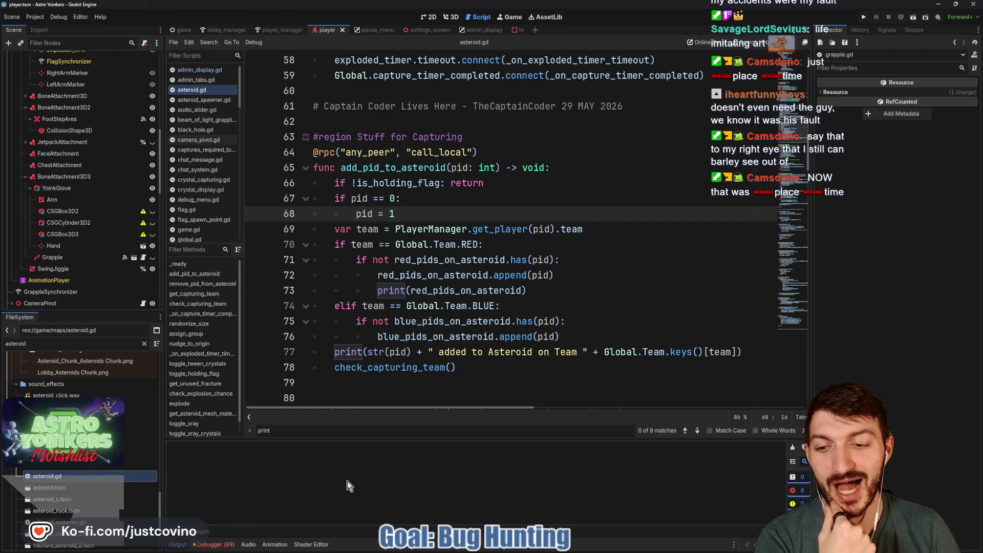
left_click(177, 544)
left_click(358, 382)
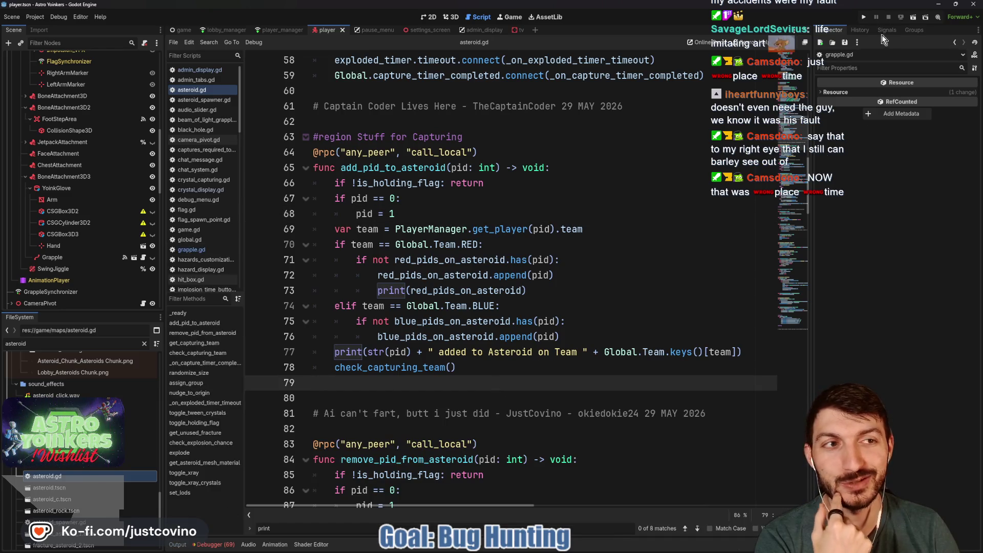
- Run the project, close the extra separate debug window, and start hosting a new lobby
left_click(862, 17)
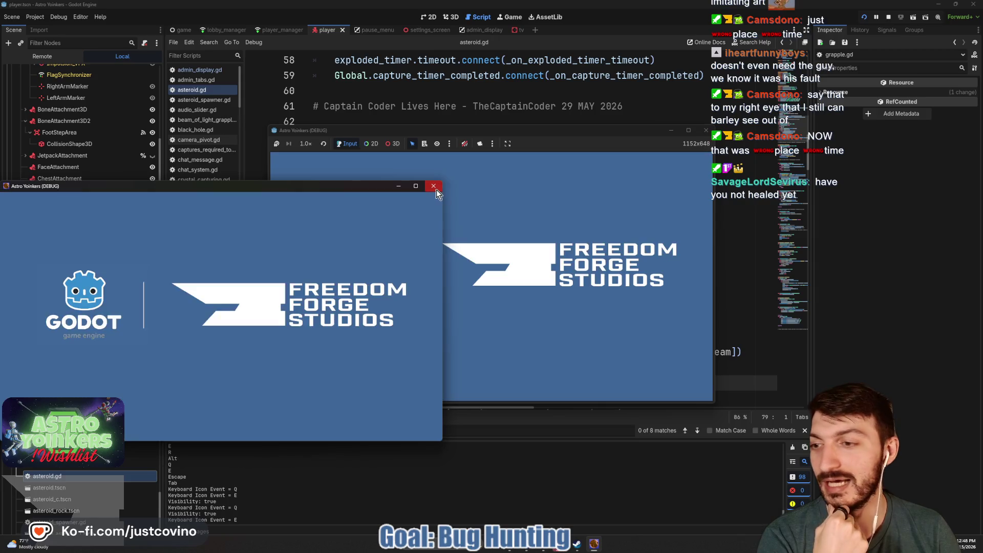
left_click(433, 188)
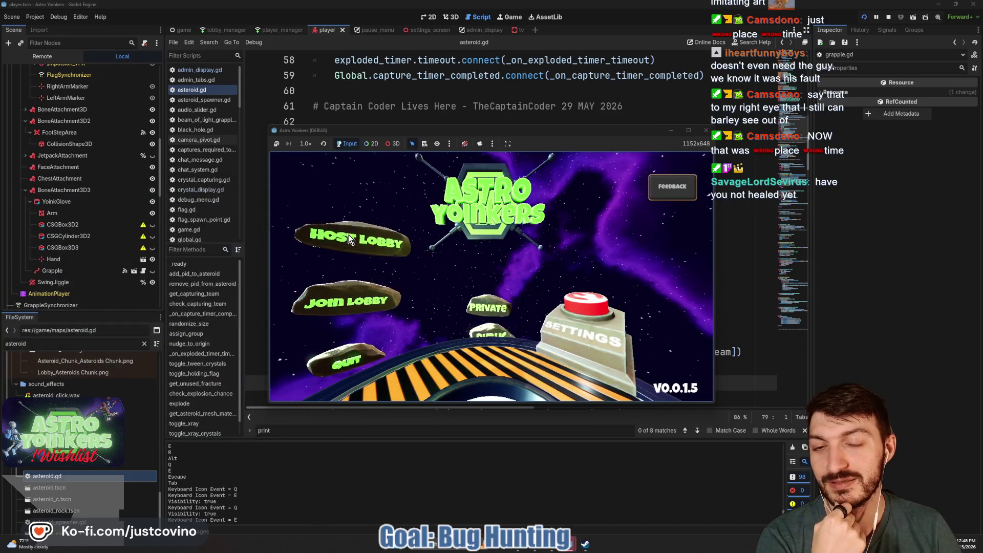
left_click(350, 239)
left_click(486, 234)
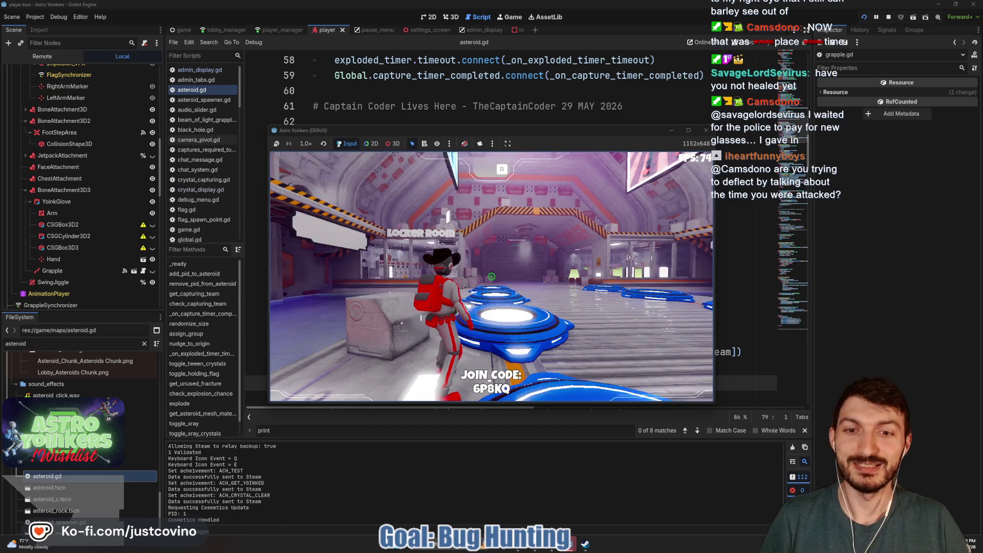
- Walk the character past the hologram pad to the monitors and open the match customization menu
key("w")
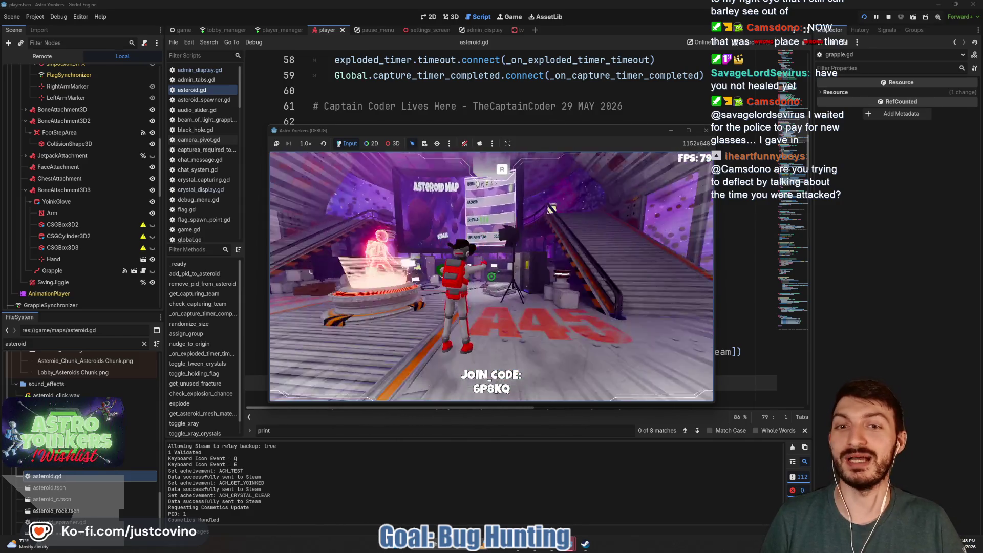
key("w")
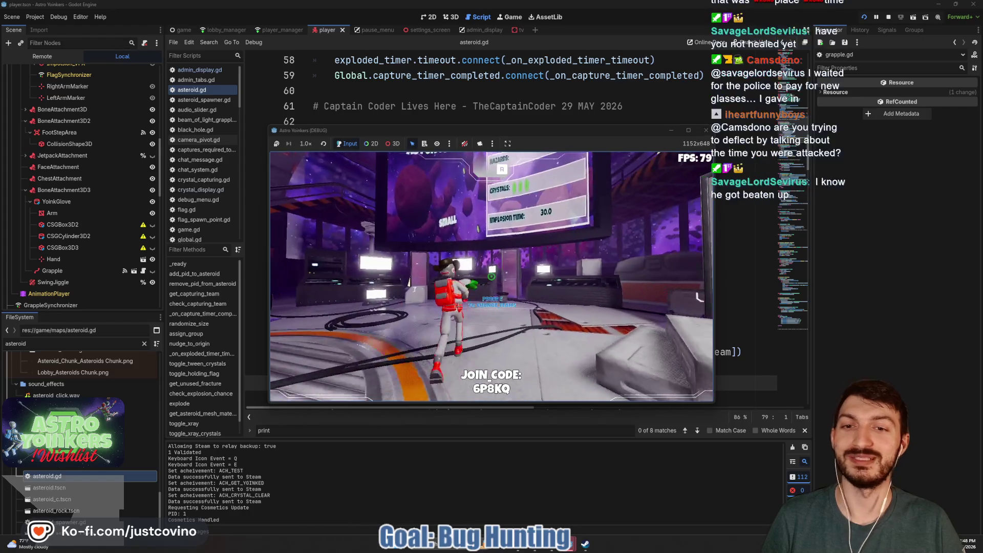
key("w")
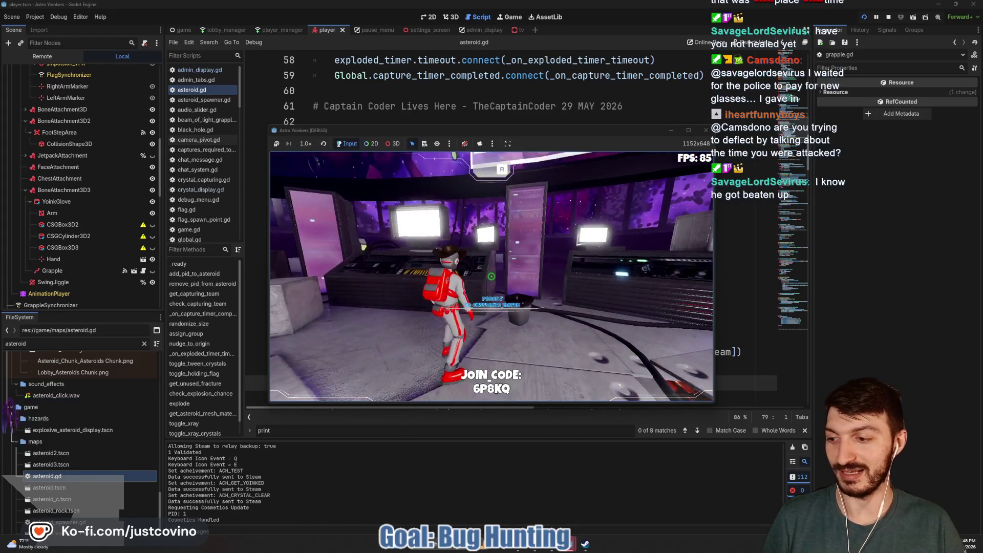
key("w")
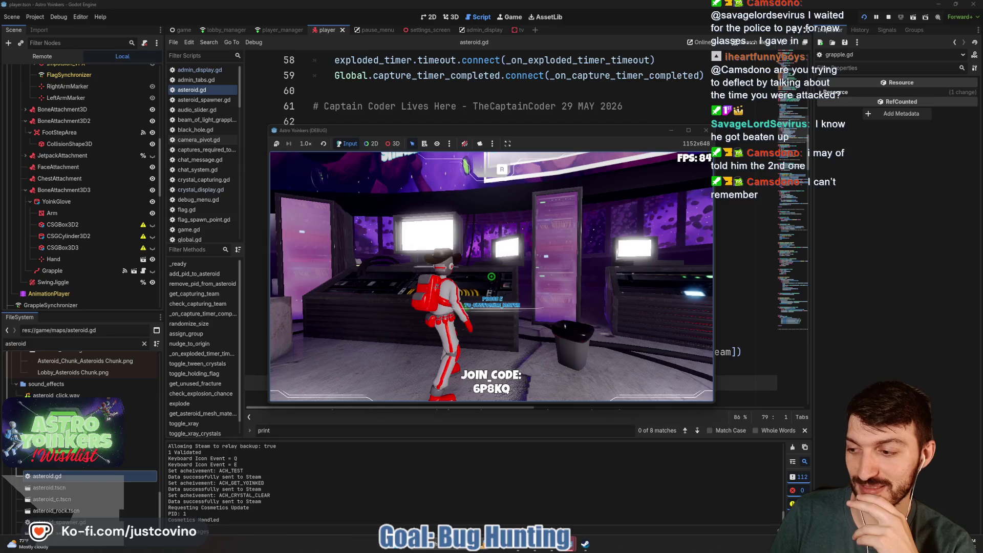
key("e")
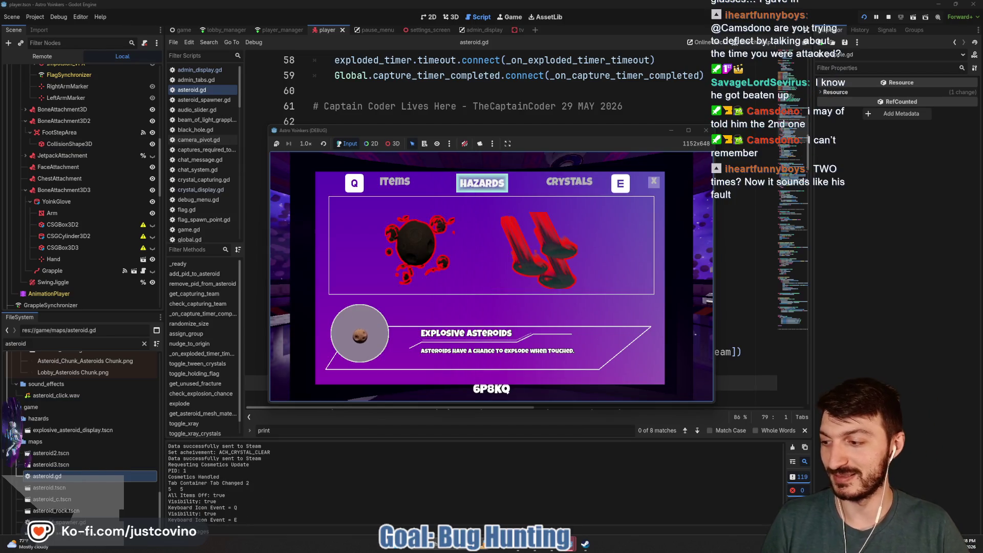
- View the Items category, then close the customization menu
left_click(410, 190)
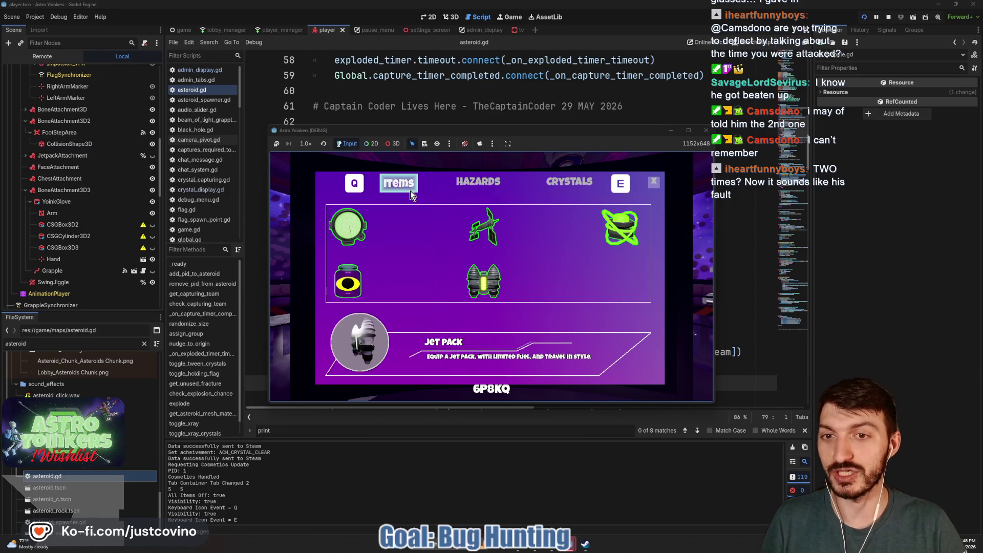
left_click(653, 183)
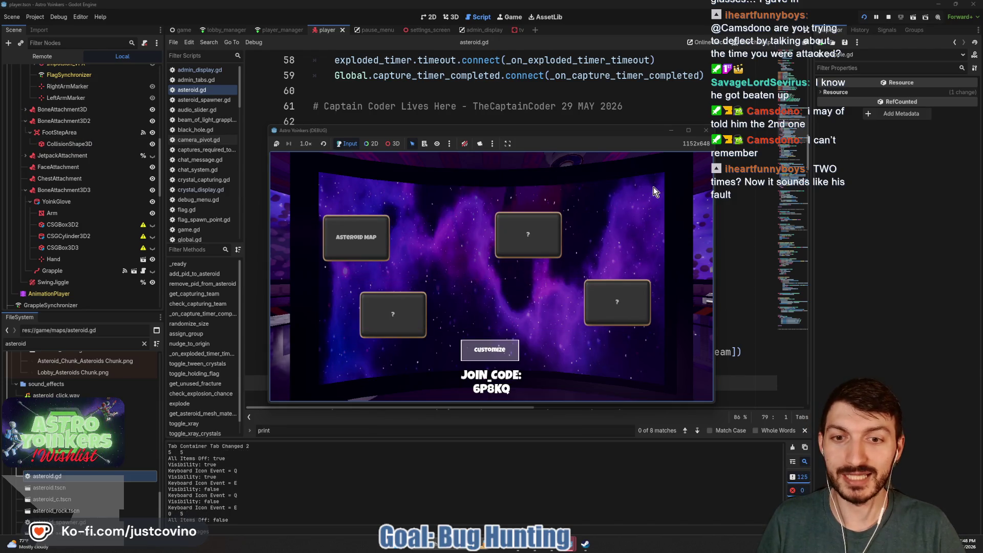
- Run through the corridor onto the ready pad, jump off the ring platform, and fire a grapple
key("w")
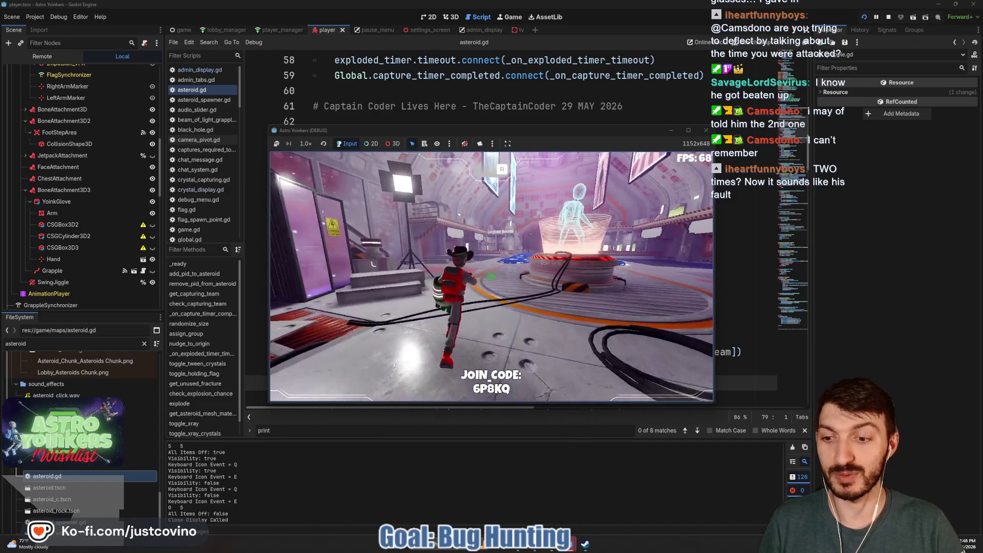
key("w")
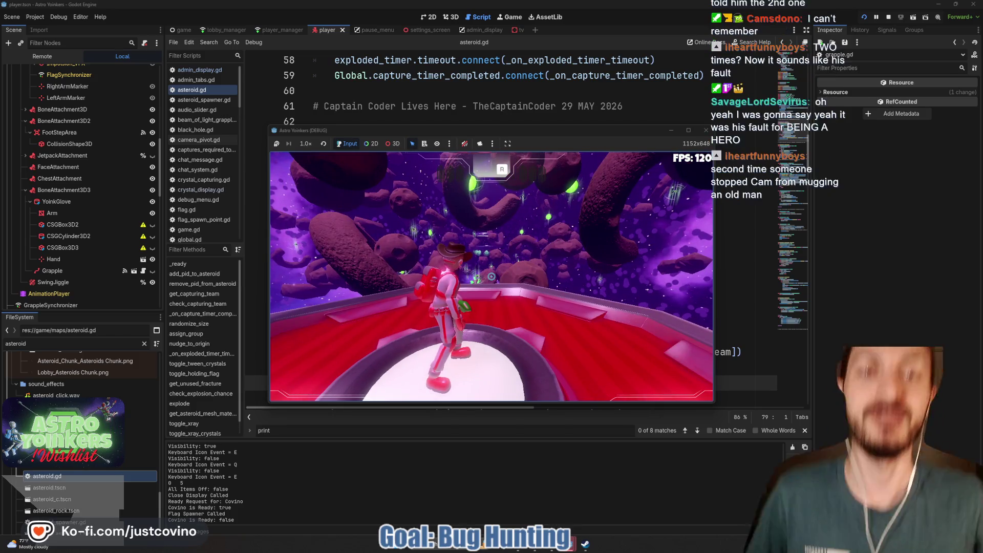
key("w")
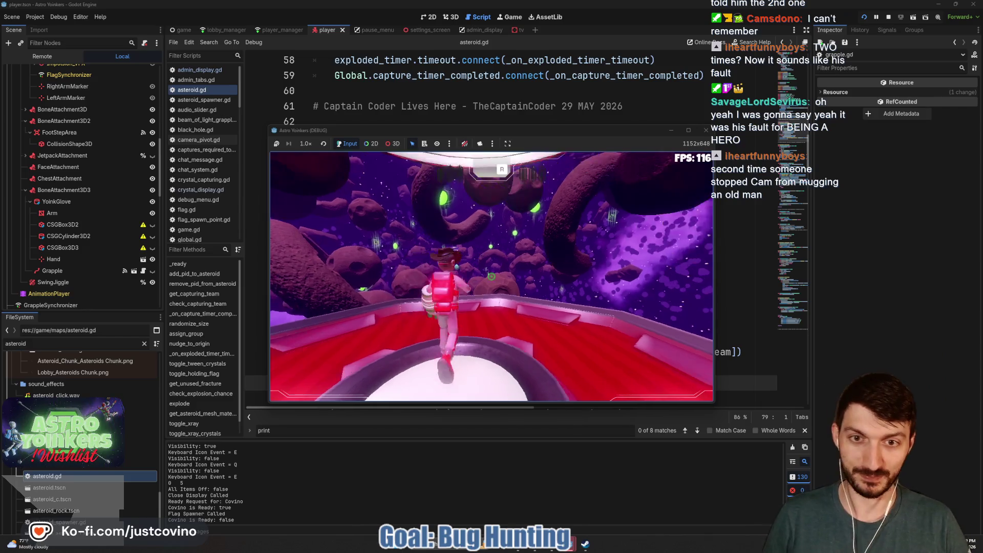
key("space")
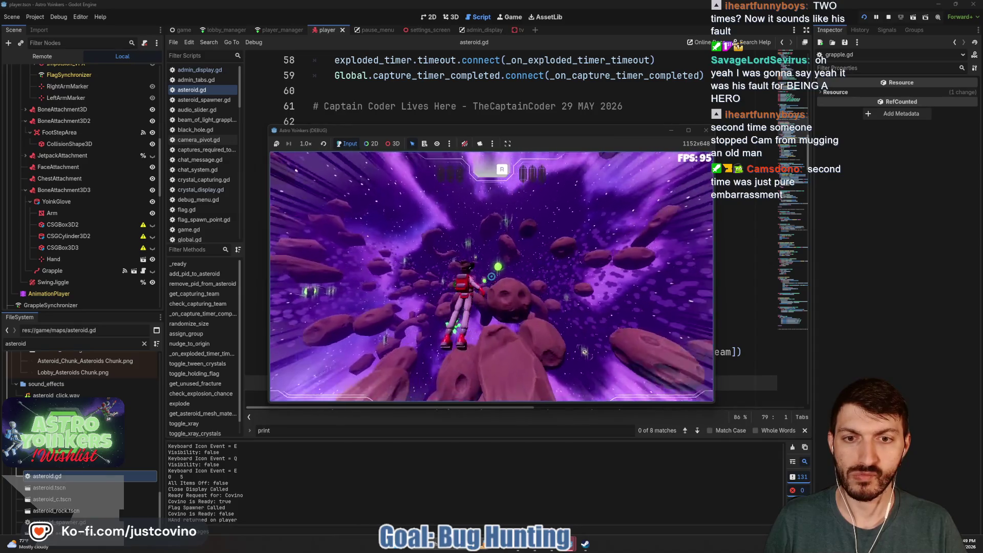
left_click(491, 276)
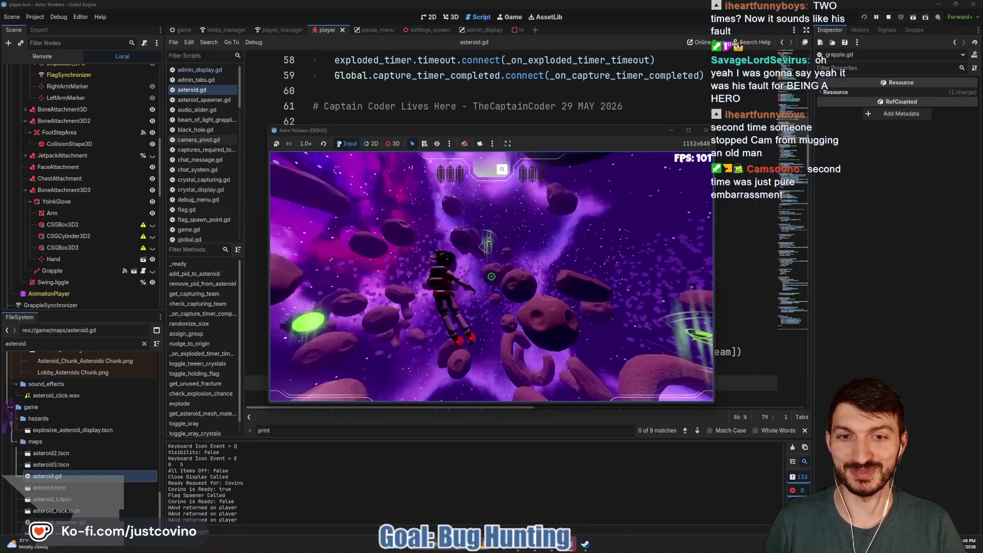
- Fire five grapple beams between asteroids, trigger the Black Hole ability with Q, then stop the game with F8
left_click(491, 276)
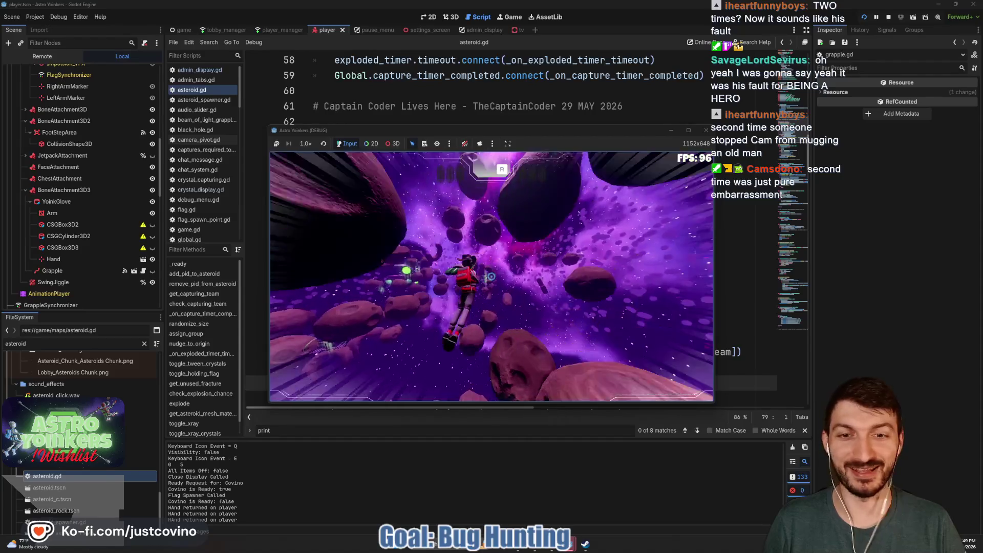
left_click(491, 276)
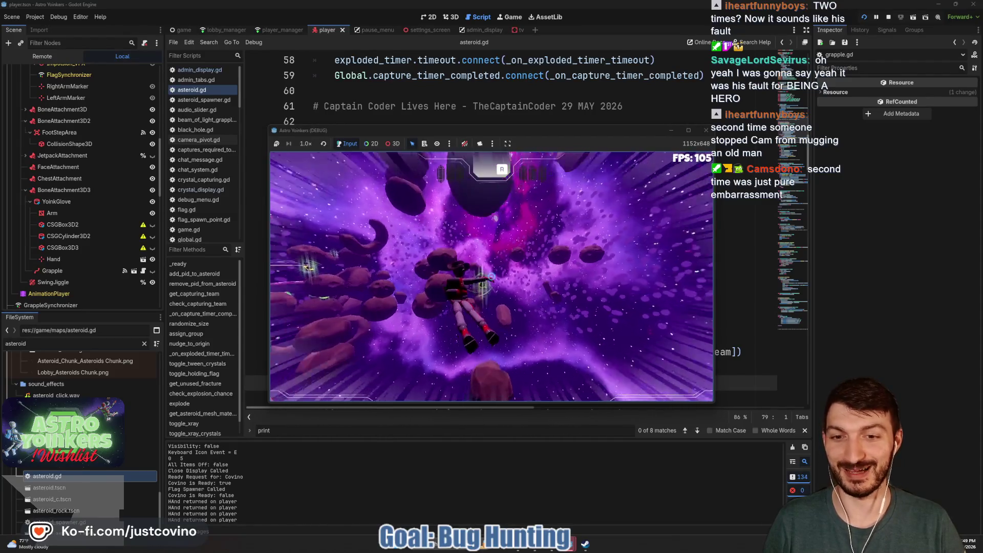
left_click(490, 277)
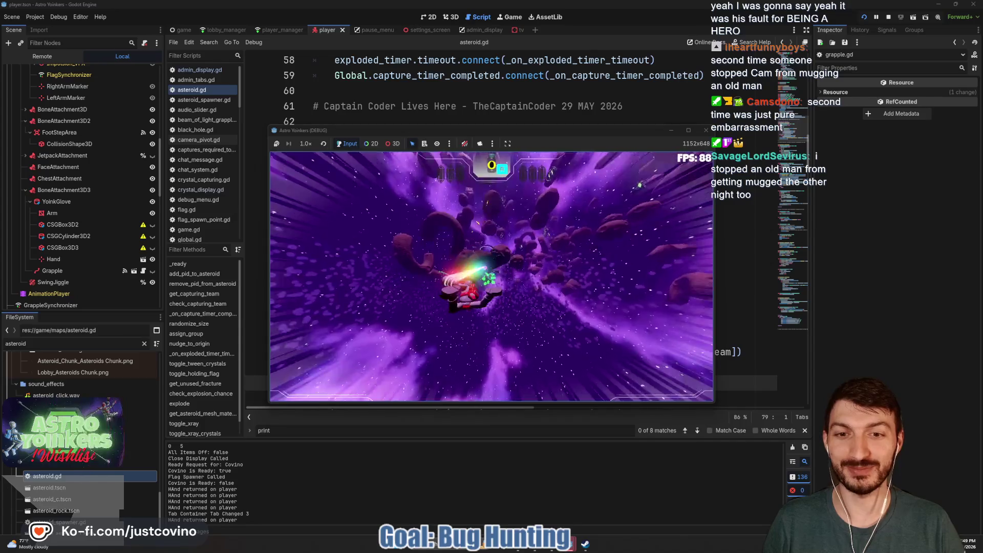
left_click(490, 276)
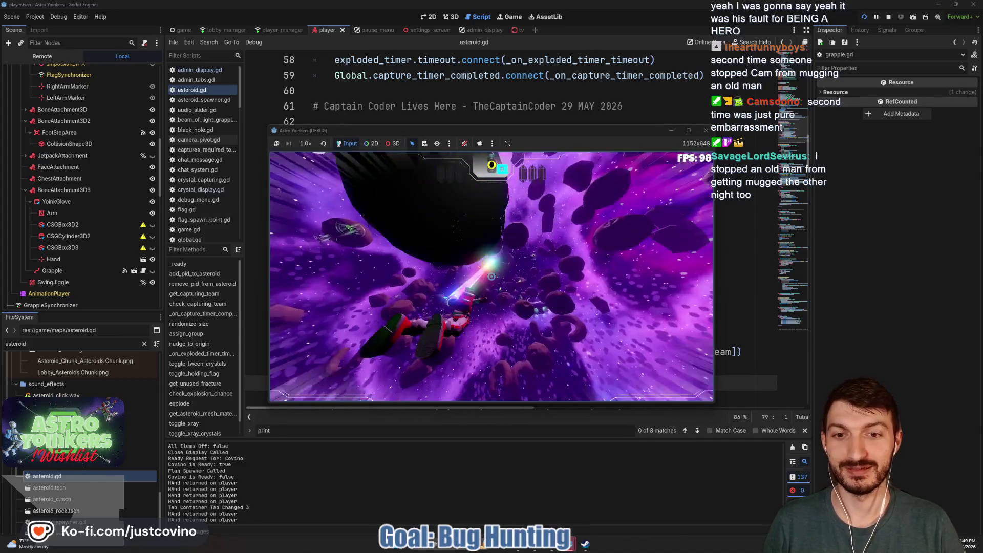
left_click(491, 276)
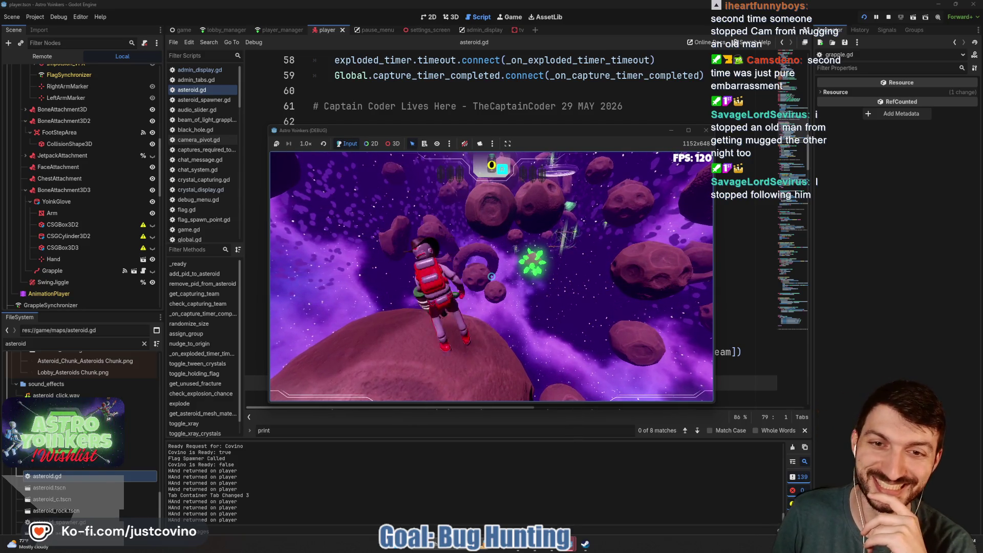
key("q")
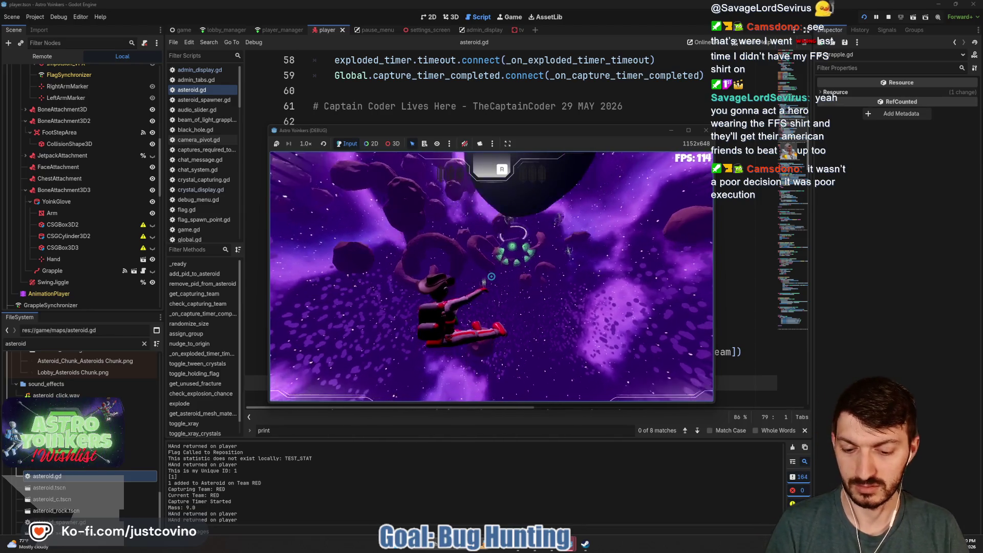
key("F8")
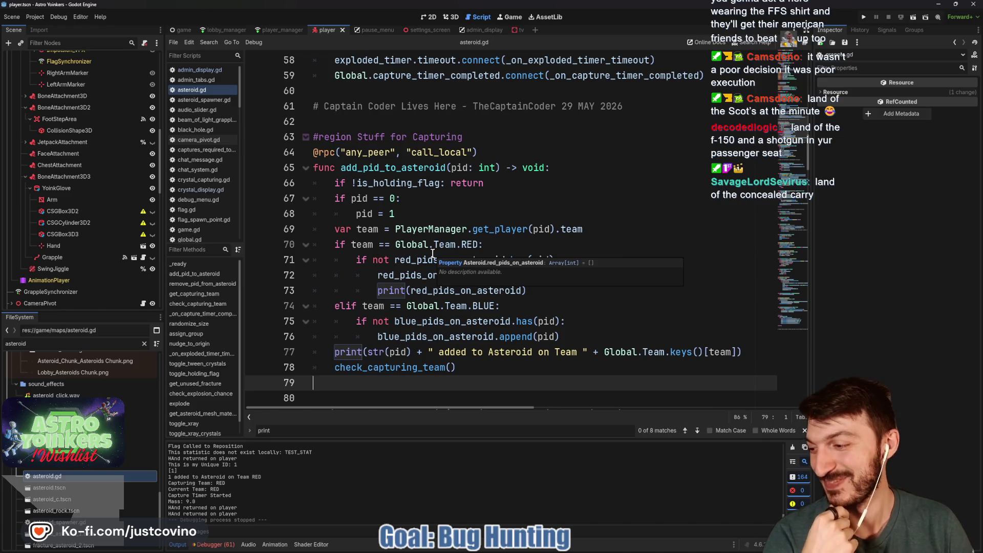
- Check lines 73–78 of asteroid.gd and save the script
left_click(558, 289)
scroll(558, 290, "down", 1)
left_click(602, 290)
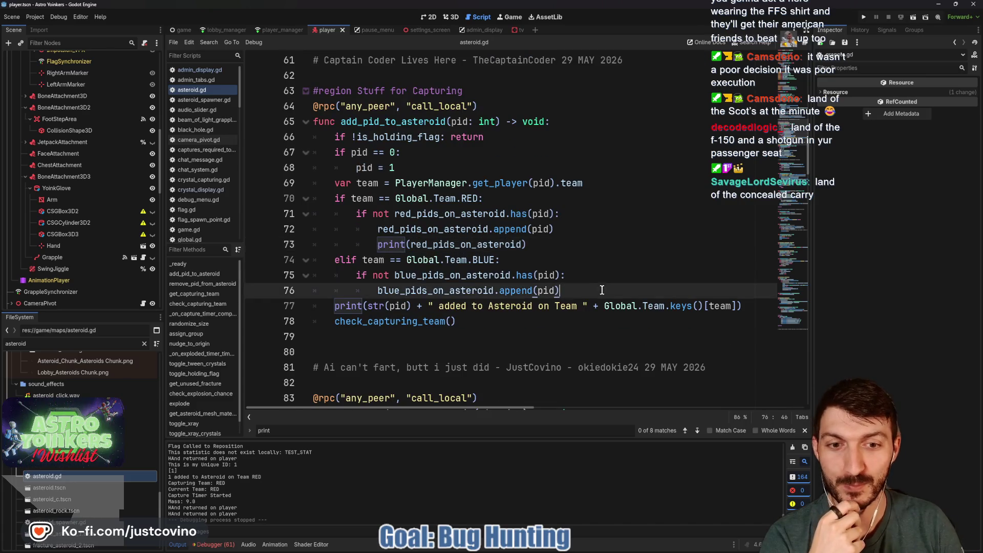
scroll(610, 281, "down", 1)
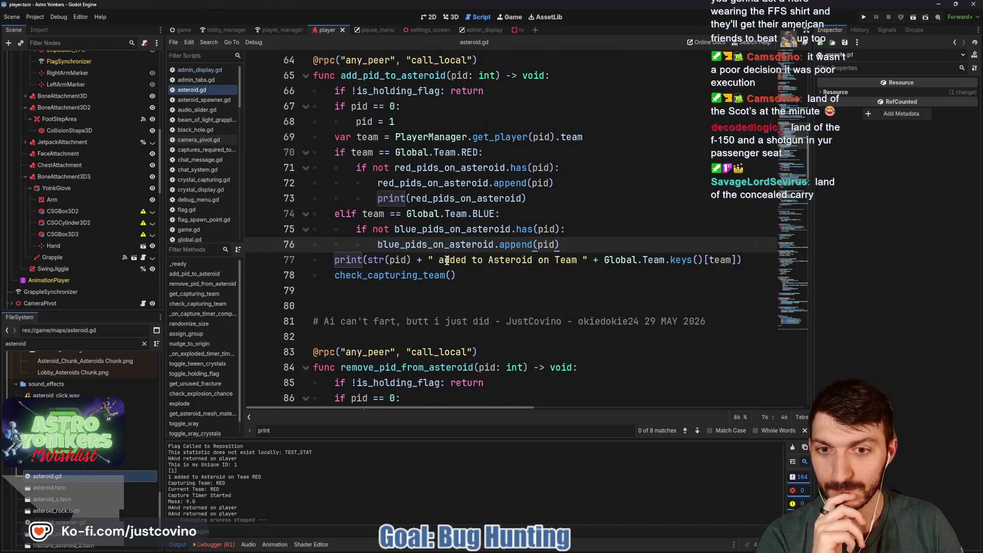
scroll(490, 263, "down", 1)
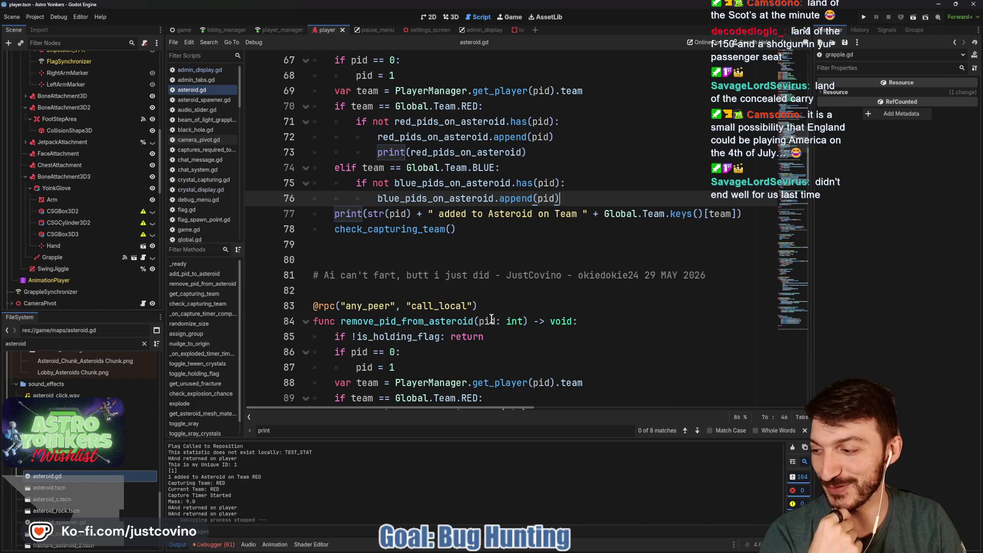
left_click(495, 218)
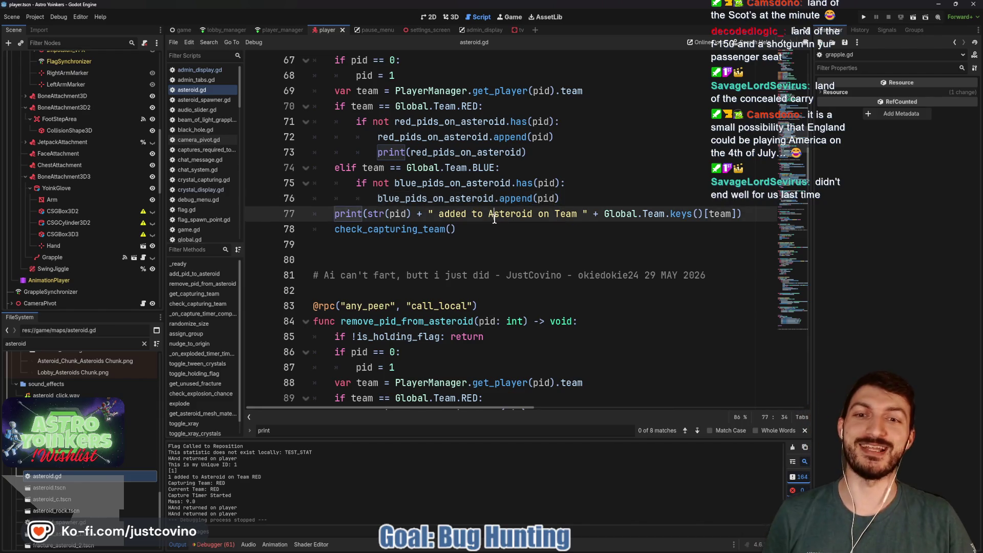
left_click(487, 225)
key("ctrl+s")
- Open the Player node's script player.gd from the Scene tree
left_click(359, 258)
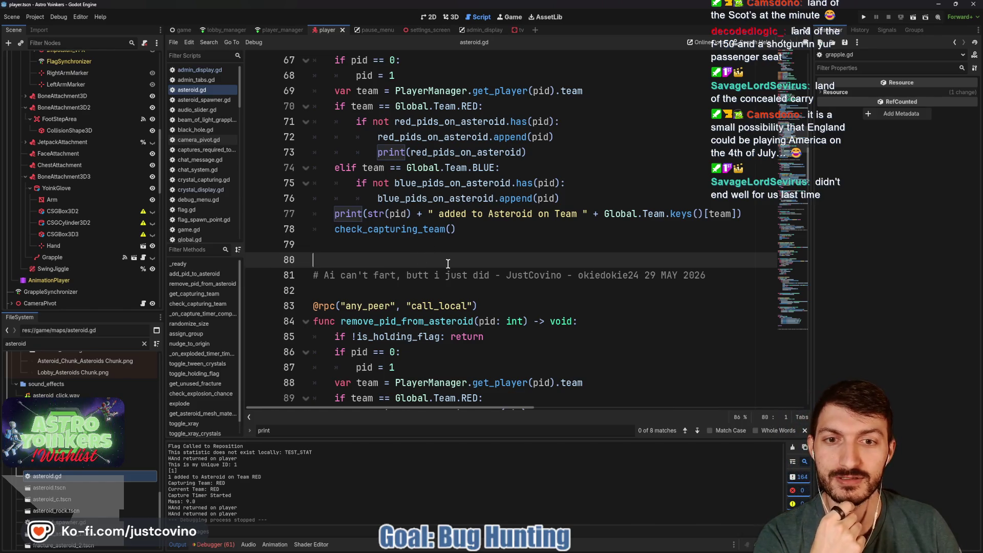
scroll(444, 258, "up", 2)
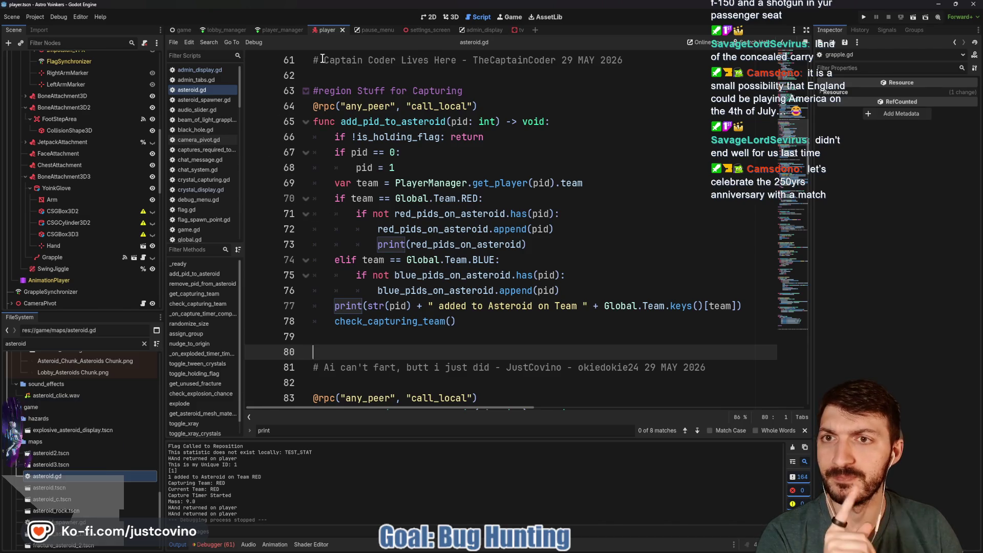
scroll(116, 141, "up", 5)
scroll(115, 139, "up", 5)
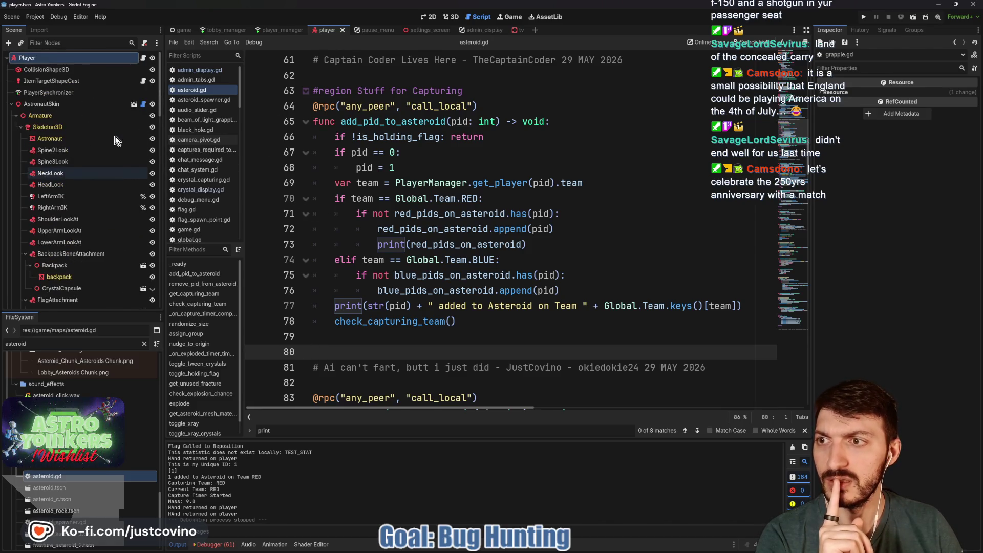
left_click(144, 57)
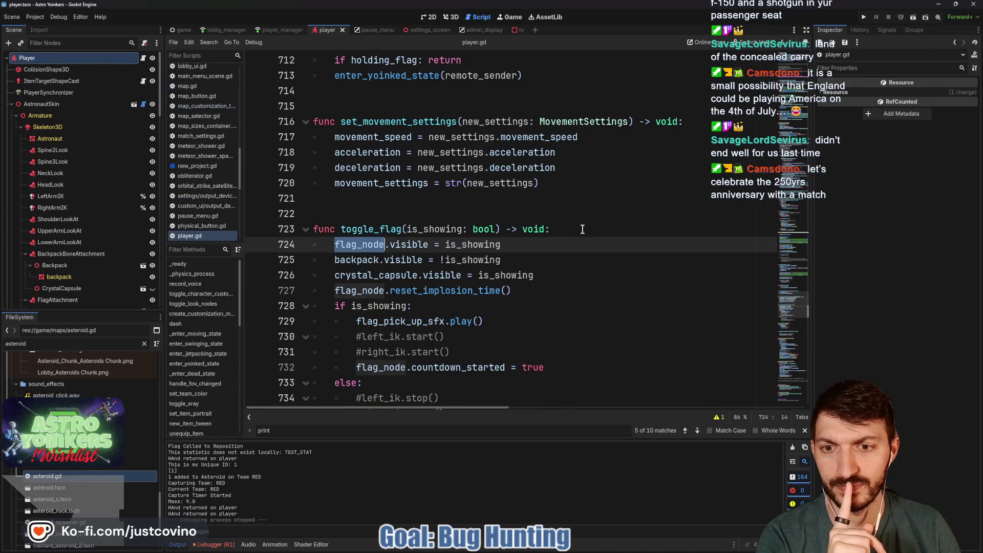
scroll(503, 279, "down", 3)
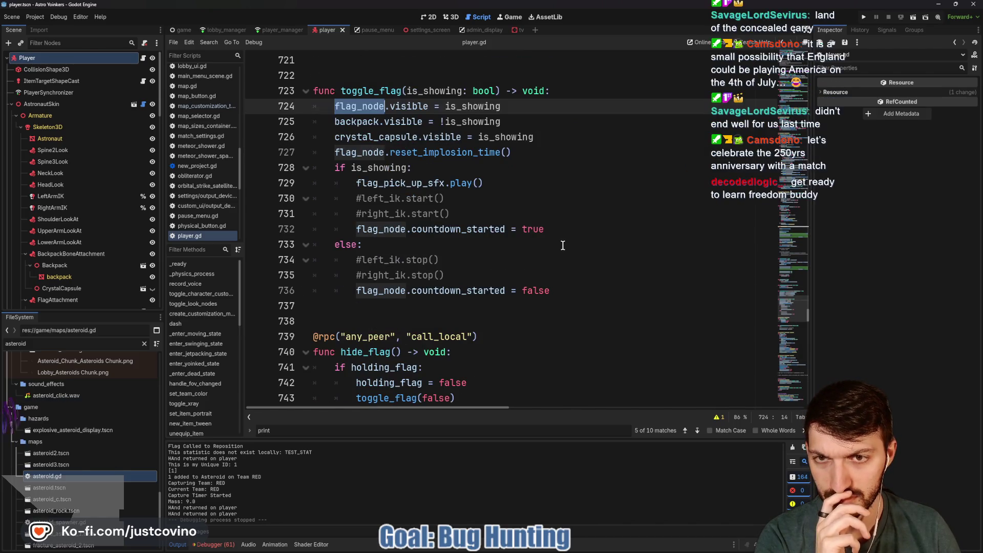
left_click(569, 96)
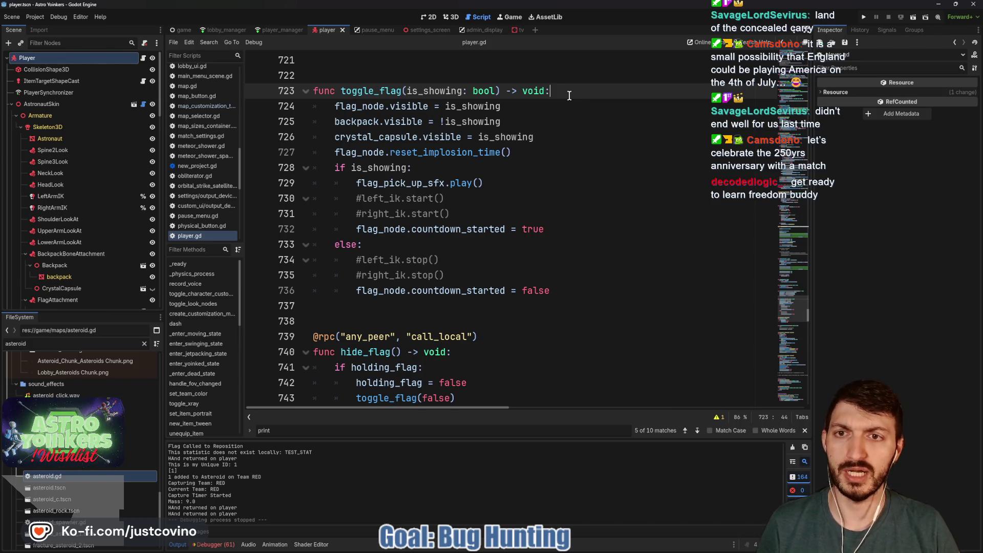
scroll(511, 226, "down", 2)
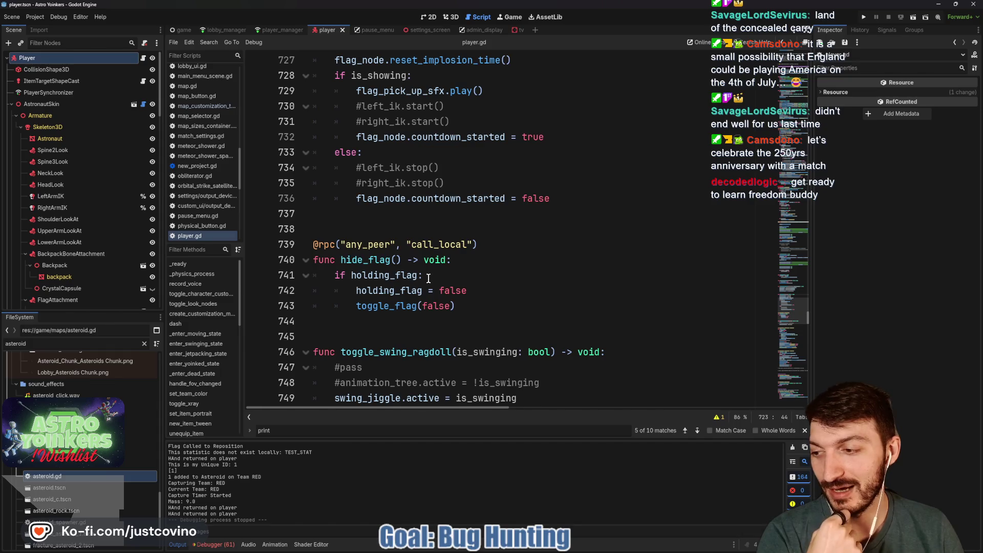
scroll(472, 290, "down", 2)
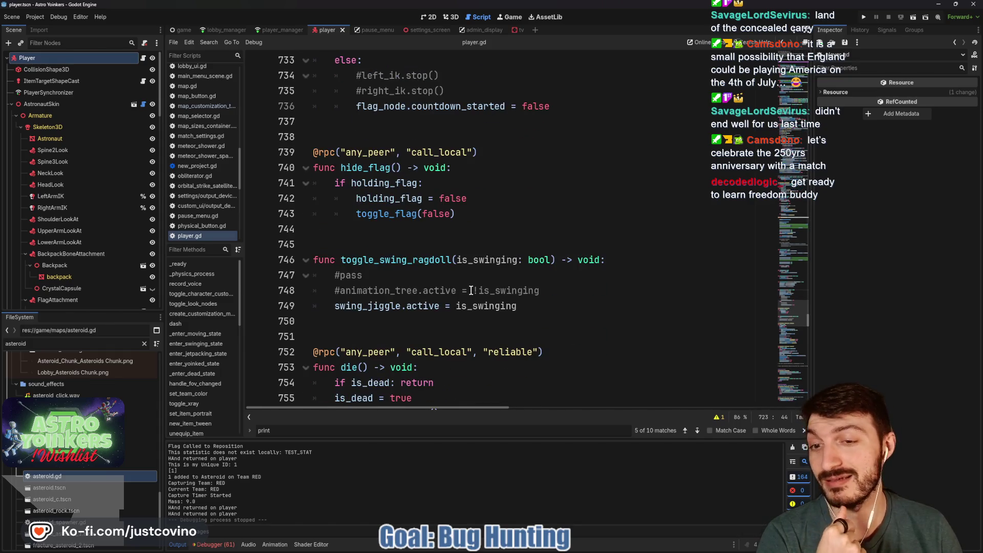
scroll(469, 290, "up", 3)
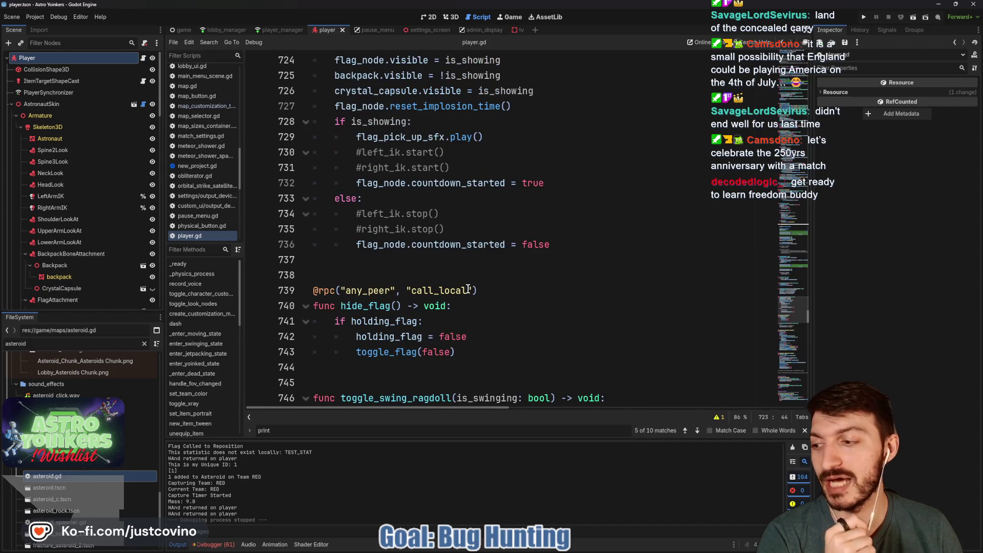
scroll(468, 290, "up", 4)
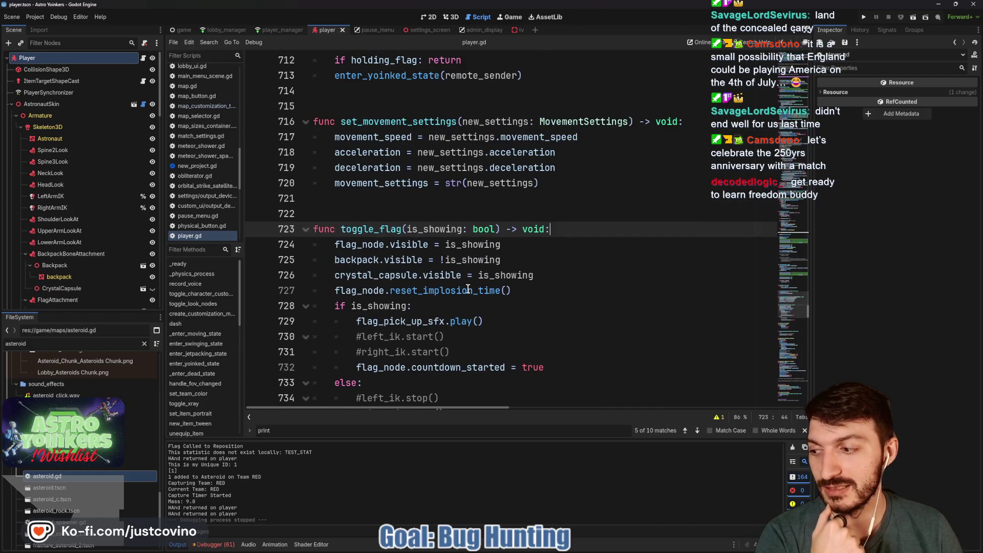
left_click(434, 204)
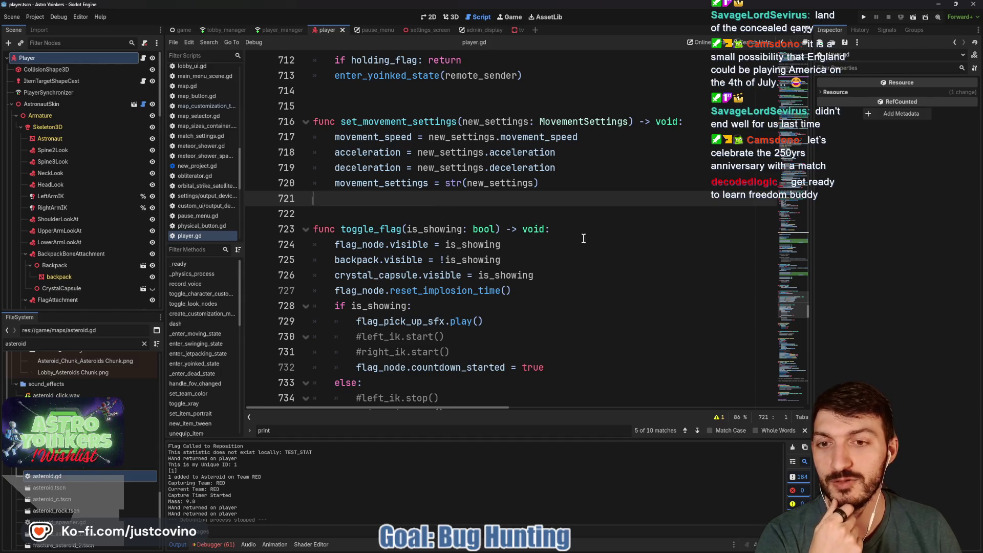
left_click(566, 229)
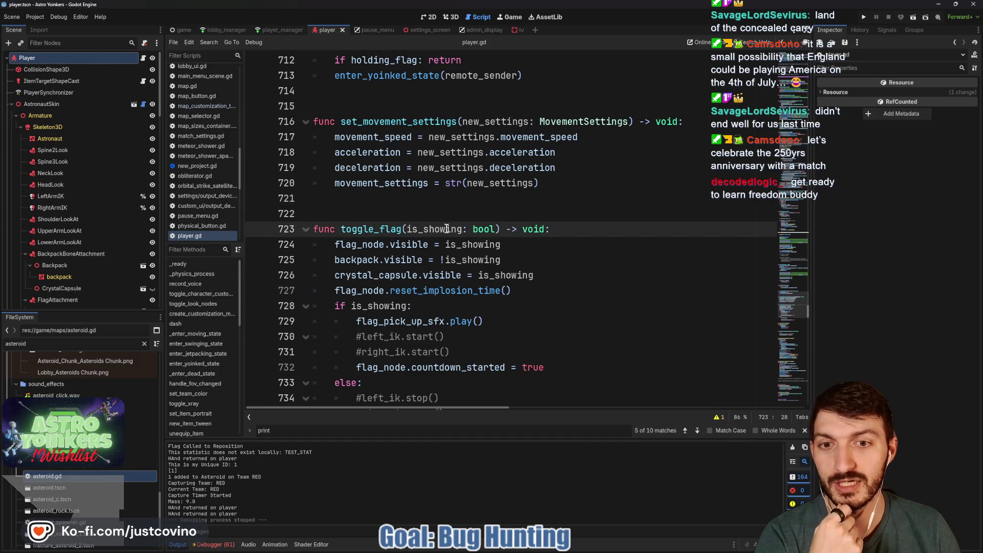
left_click(573, 229)
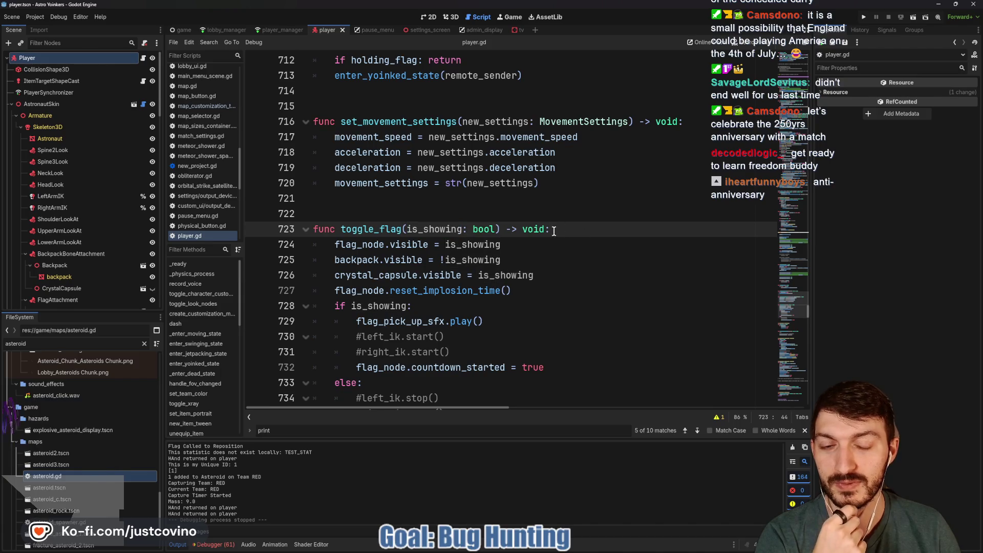
scroll(582, 245, "down", 1)
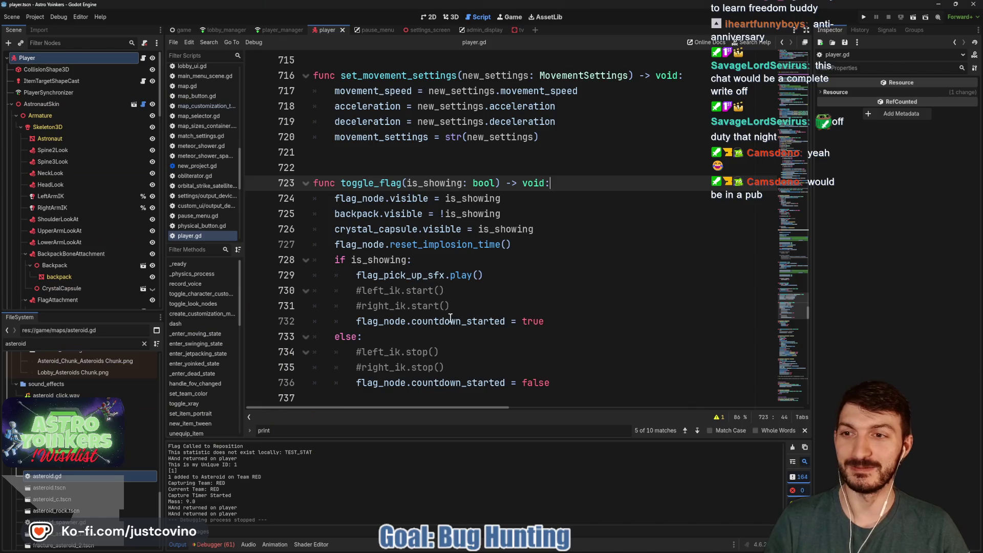
scroll(410, 271, "up", 3)
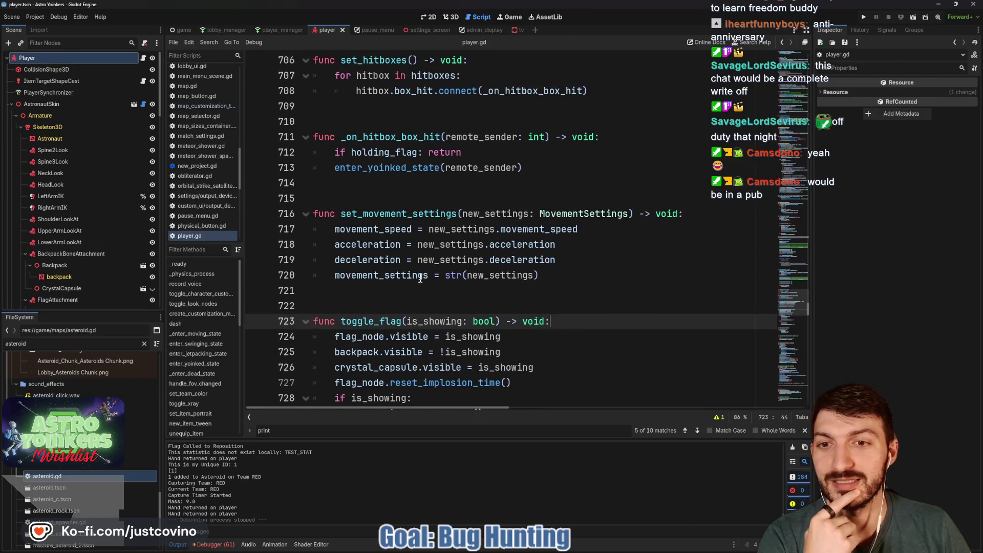
left_click(419, 296)
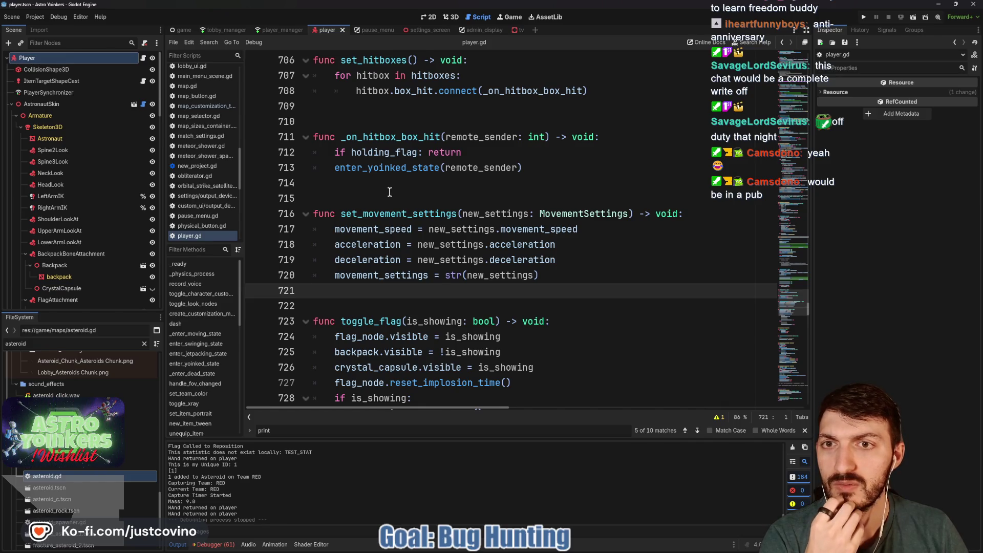
scroll(390, 192, "up", 20)
scroll(395, 203, "up", 20)
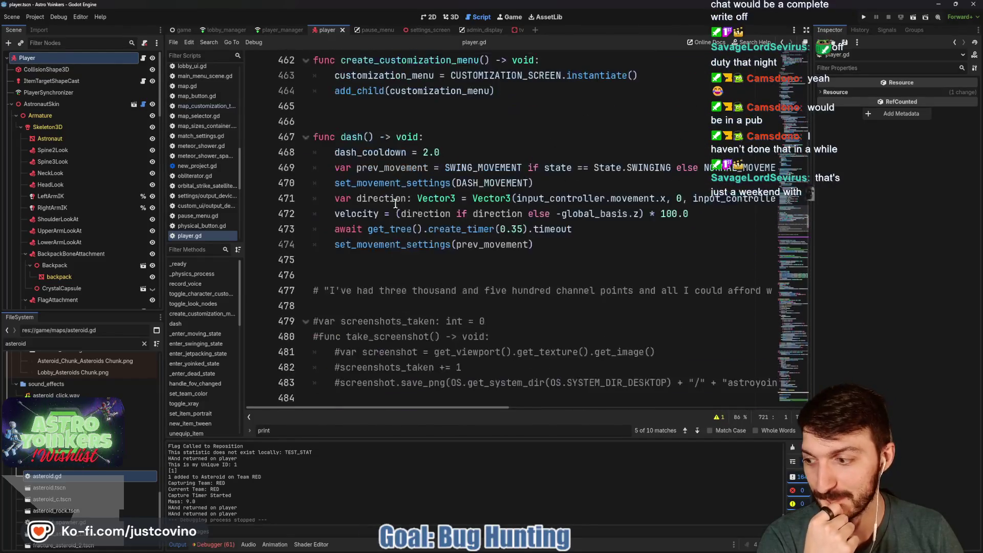
scroll(395, 203, "up", 4)
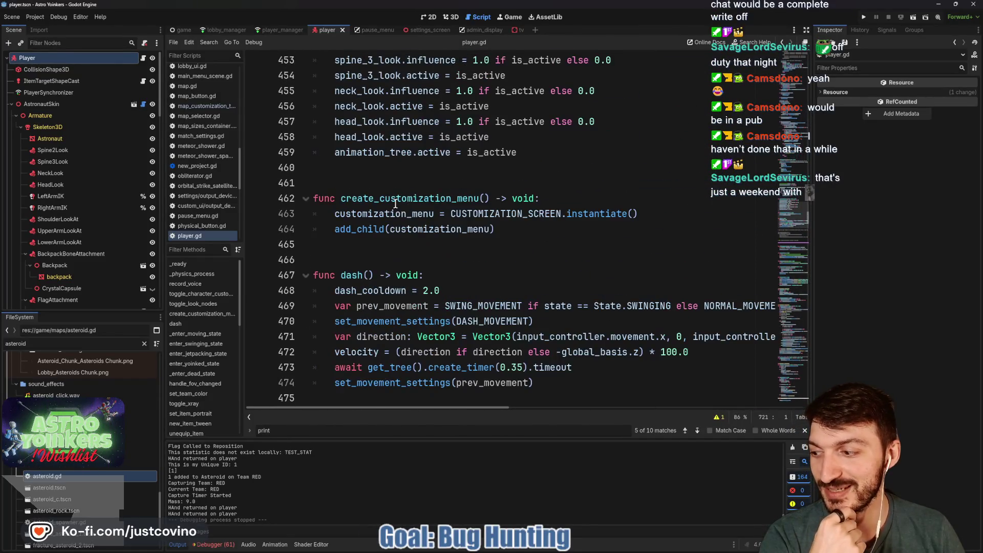
scroll(395, 203, "up", 20)
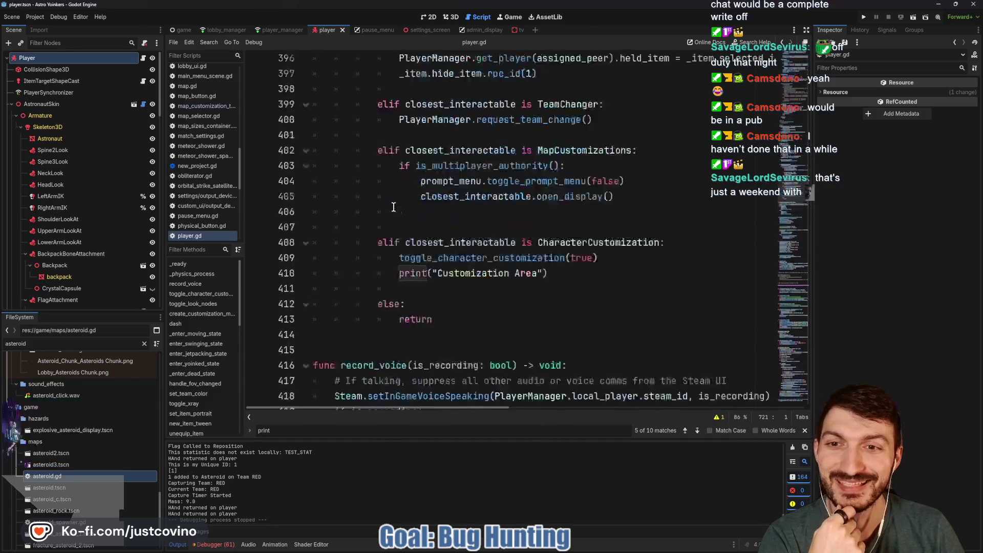
scroll(393, 206, "up", 20)
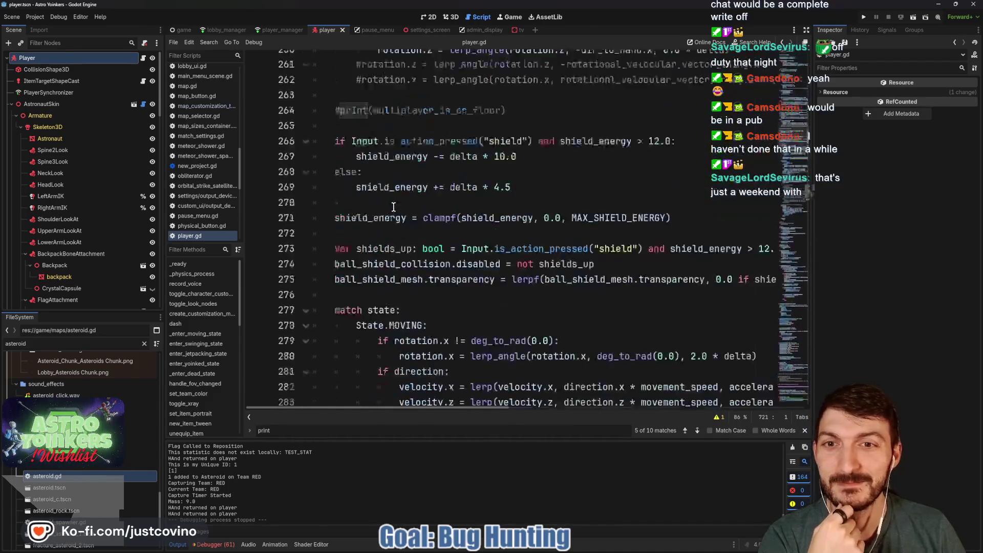
scroll(392, 207, "up", 20)
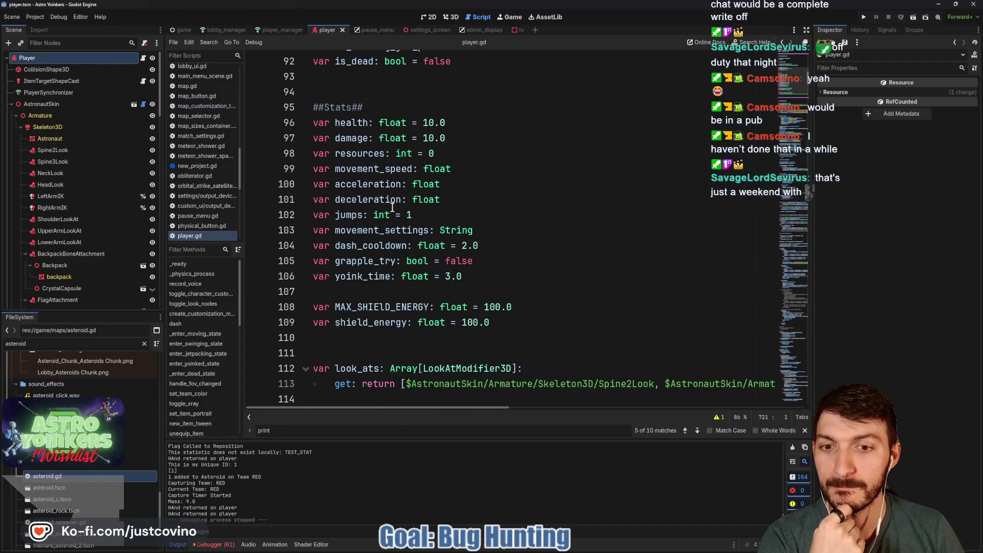
scroll(392, 207, "up", 6)
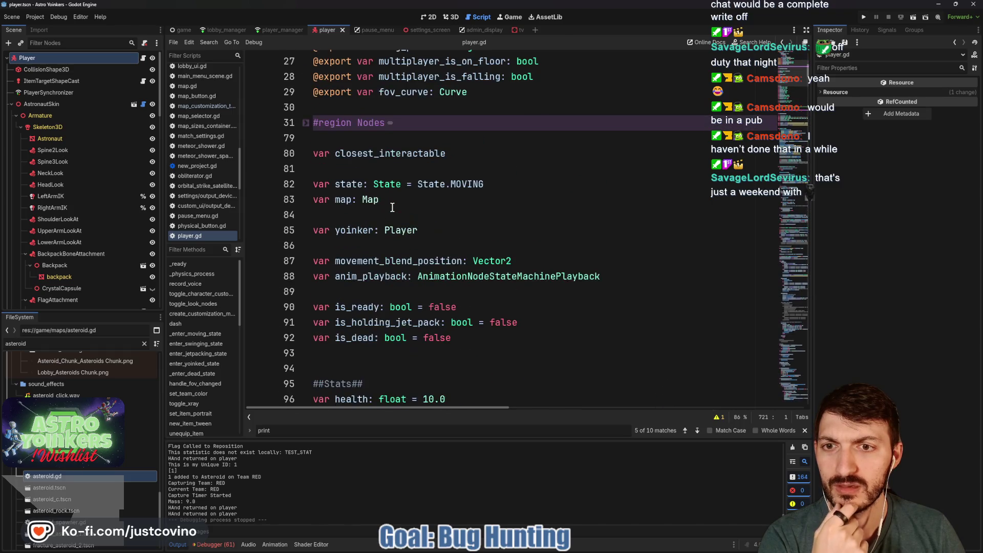
scroll(392, 207, "up", 4)
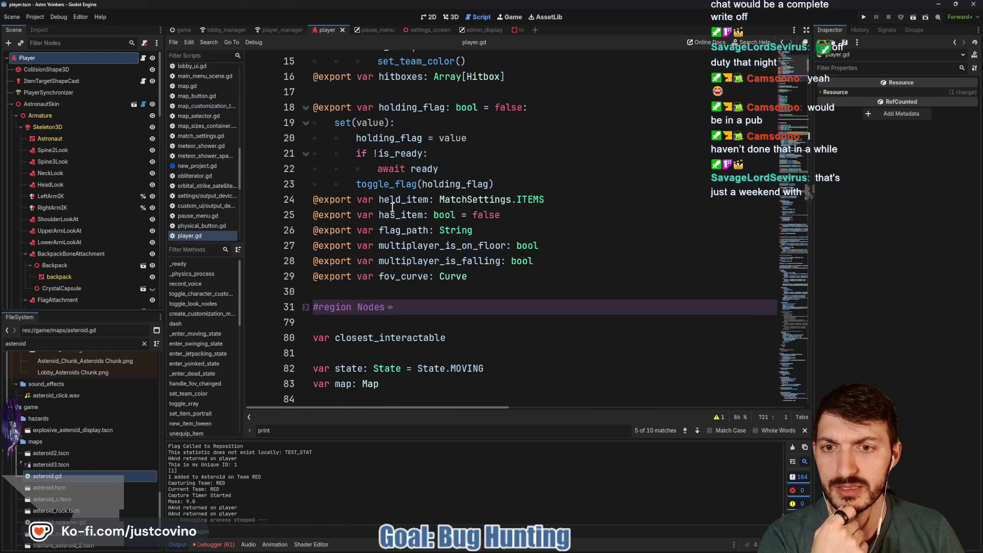
scroll(466, 211, "up", 1)
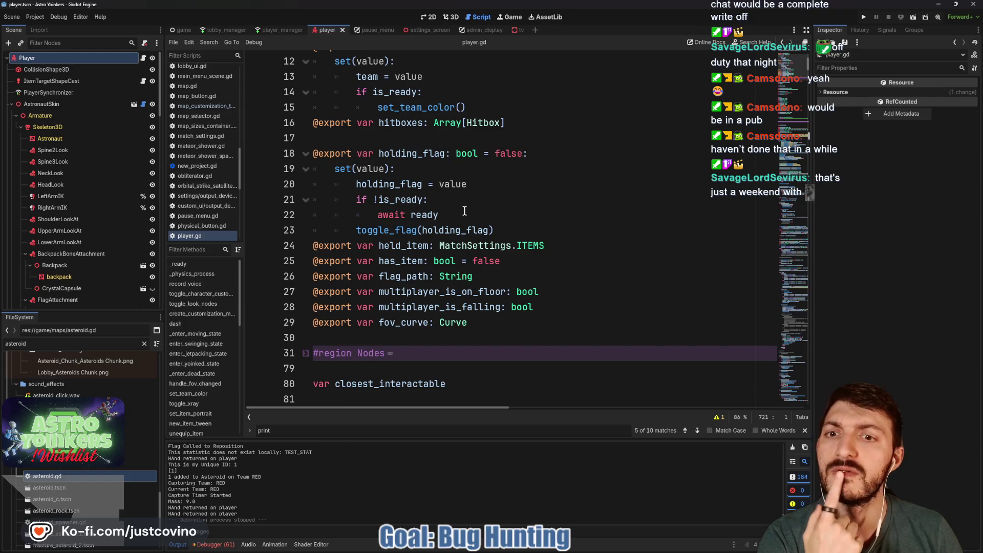
double_click(395, 228)
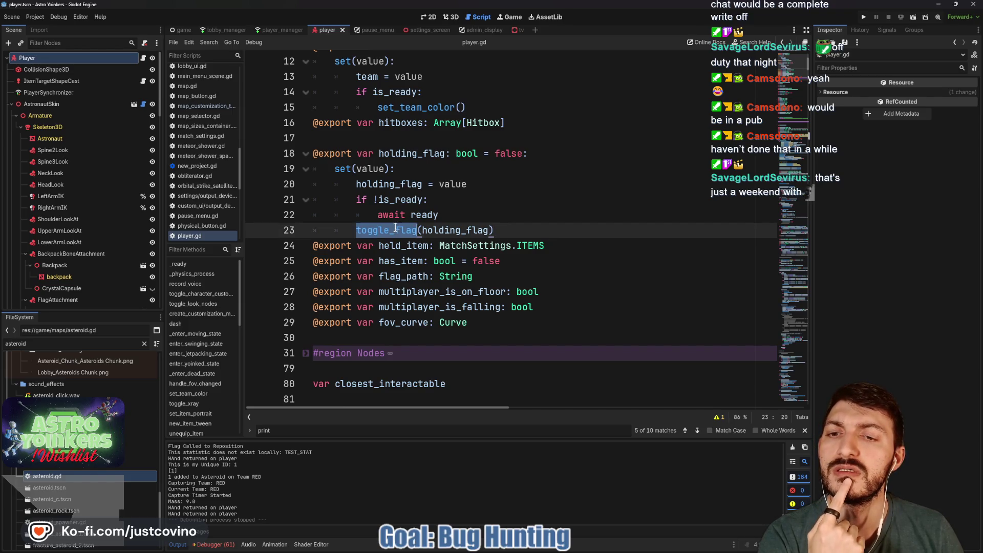
left_click(449, 217)
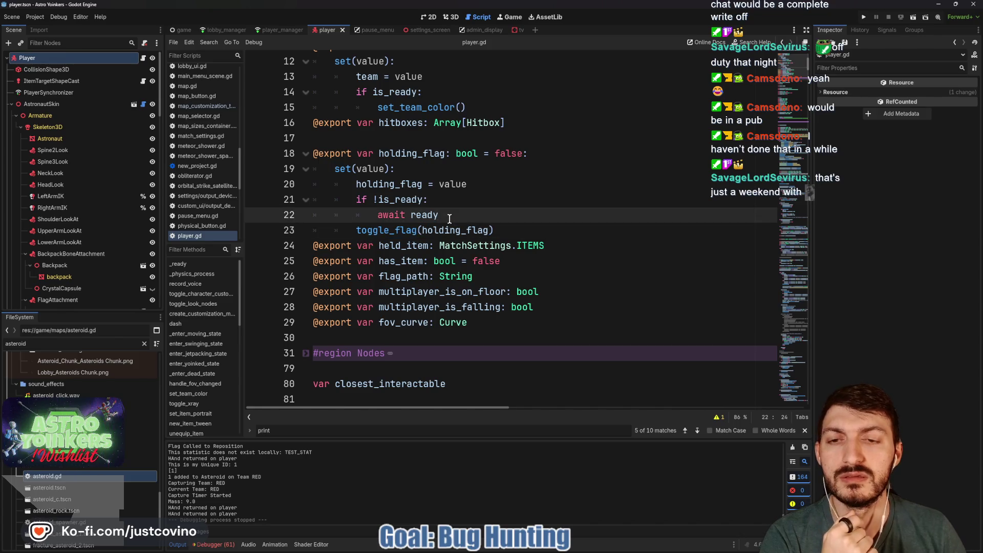
left_click(396, 231, "ctrl")
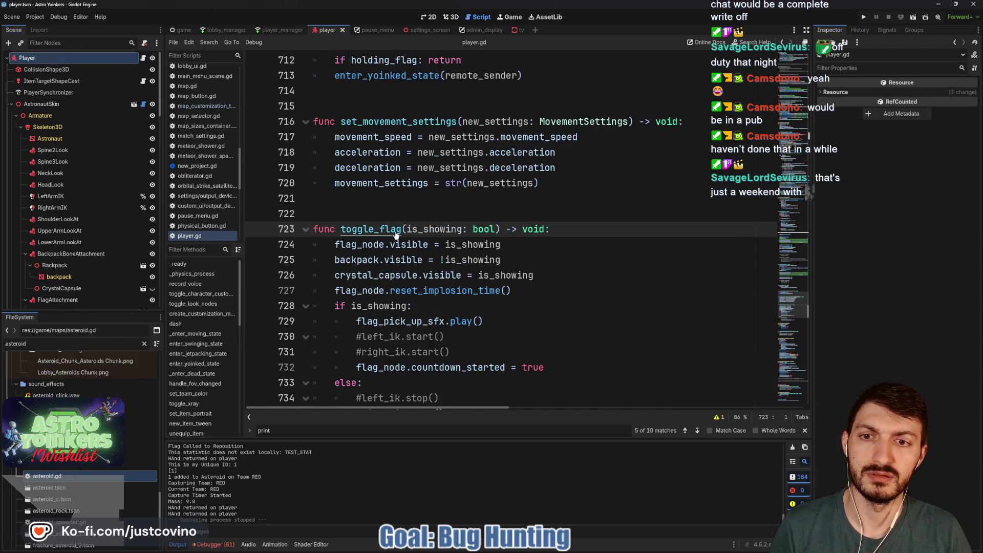
- Insert print("Flag Toggled", is_showing) as line 724 at the top of toggle_flag, save, and relaunch the game
left_click(575, 229)
key("Return")
type("print(\"Flag Toggled")
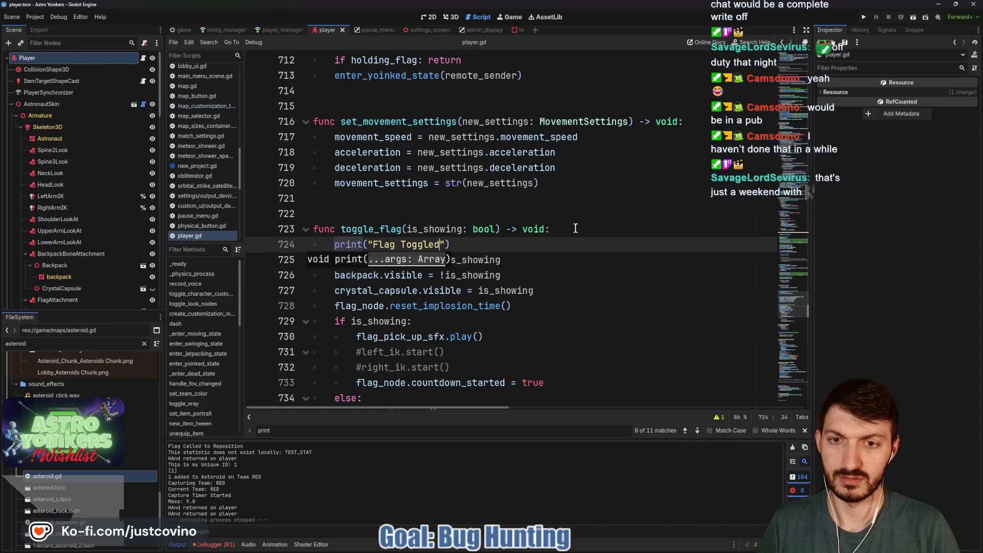
key("ctrl+s")
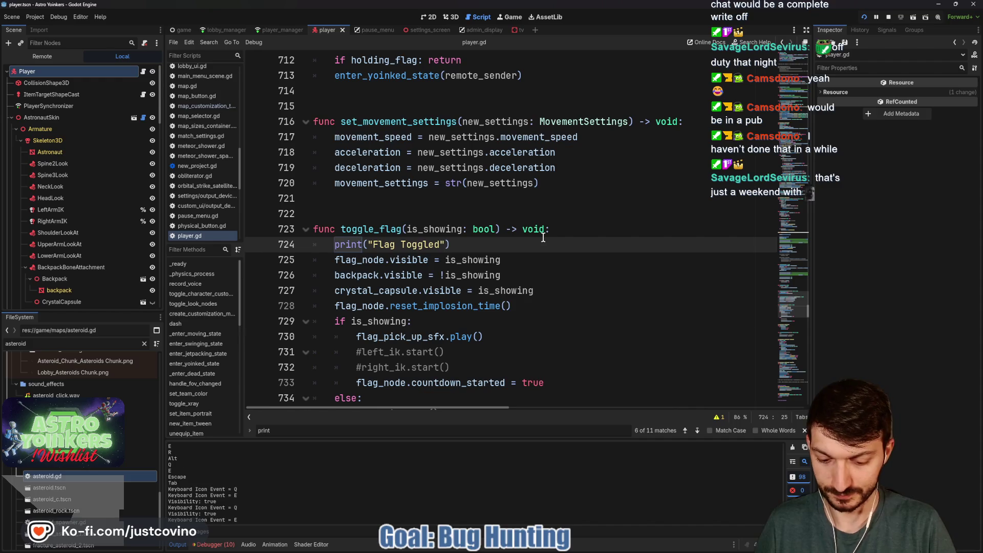
type(", is_showing")
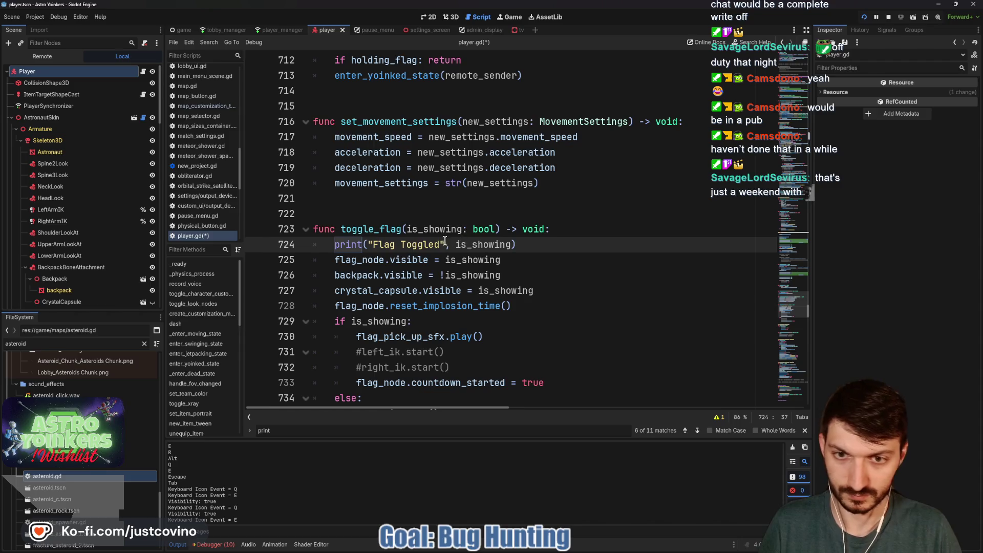
type(":")
key("ctrl+s")
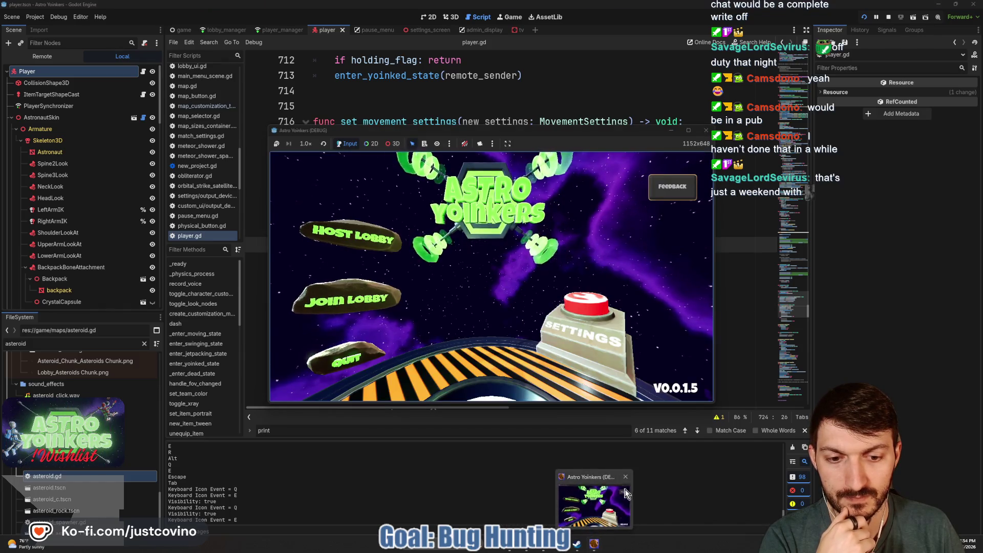
- Choose HOST LOBBY in the running game, then pick PRIVATE as the lobby type
left_click(361, 238)
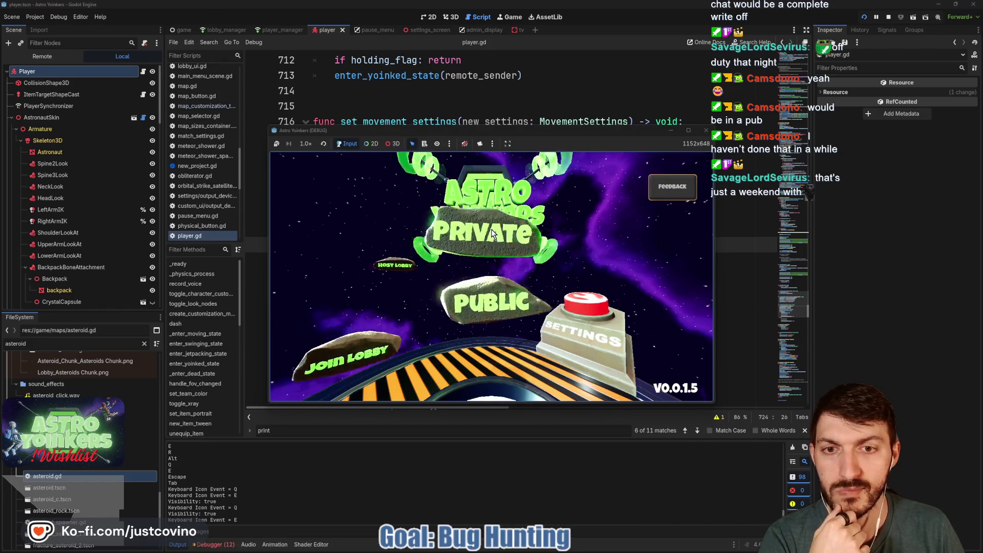
left_click(484, 234)
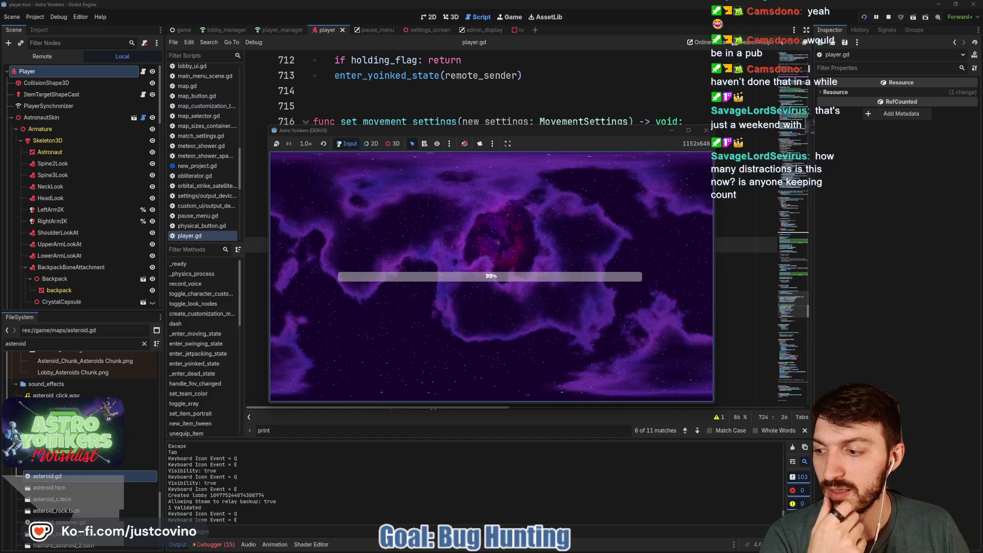